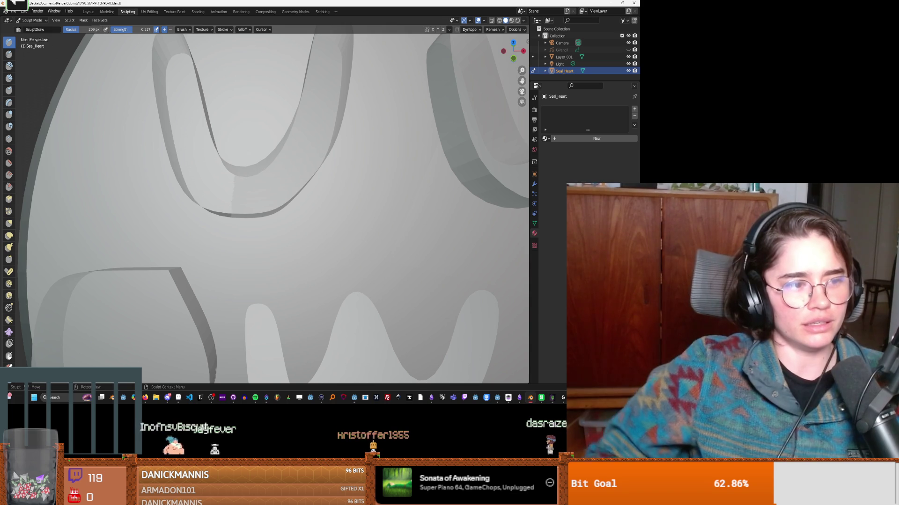
Step: Zoom in on the disc and switch to the Grab sculpt brush
{"action": "scroll", "coordinate": [226, 232], "scroll_direction": "up", "scroll_amount": 5}
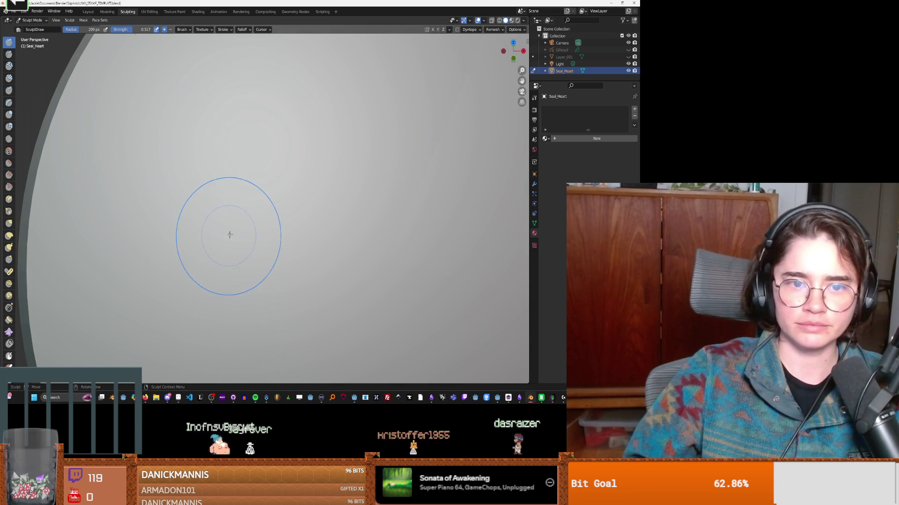
{"action": "left_click_drag", "start_coordinate": [235, 195], "coordinate": [382, 190]}
{"action": "scroll", "coordinate": [382, 191], "scroll_direction": "down", "scroll_amount": 5}
{"action": "mouse_move", "coordinate": [357, 197]}
{"action": "middle_mouse_down"}
{"action": "mouse_move", "coordinate": [381, 195]}
{"action": "mouse_move", "coordinate": [242, 213]}
{"action": "middle_mouse_up"}
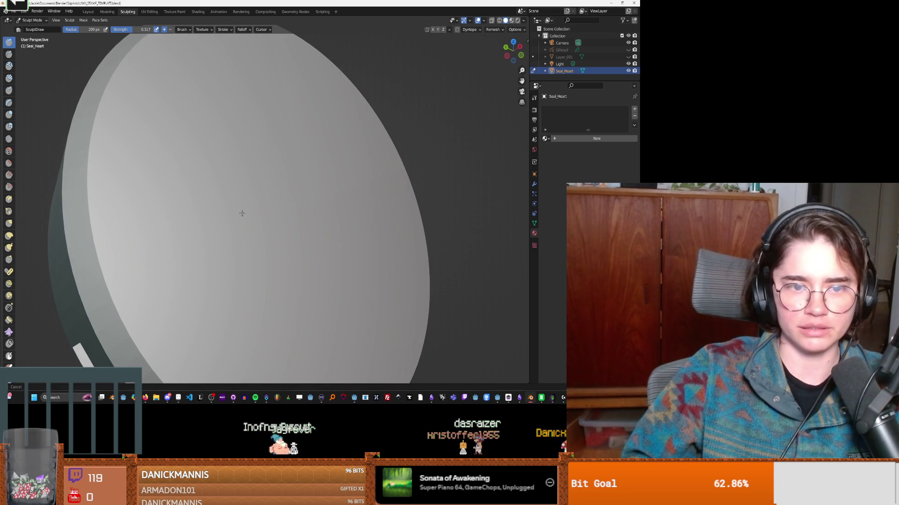
{"action": "left_click", "coordinate": [9, 223]}
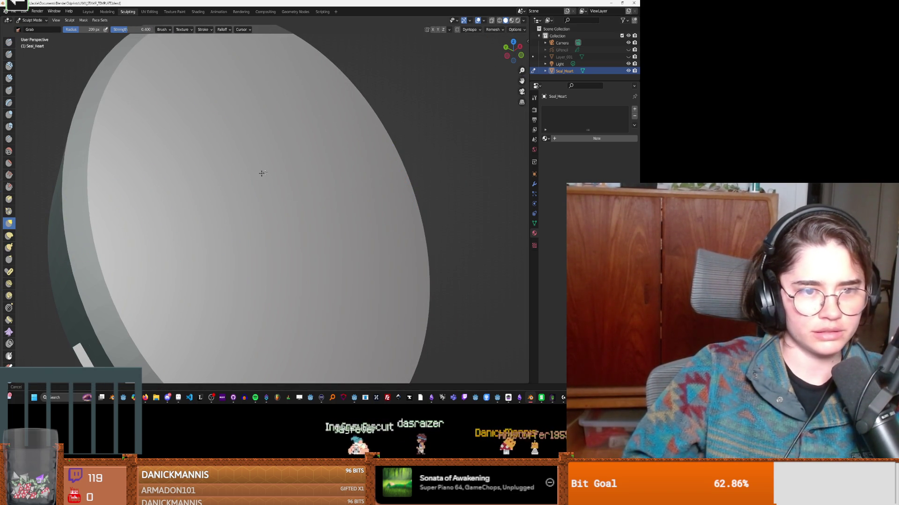
Step: From a near face-on view, switch to the Inflate/Deflate brush
{"action": "middle_click_drag", "start_coordinate": [240, 167], "coordinate": [279, 161]}
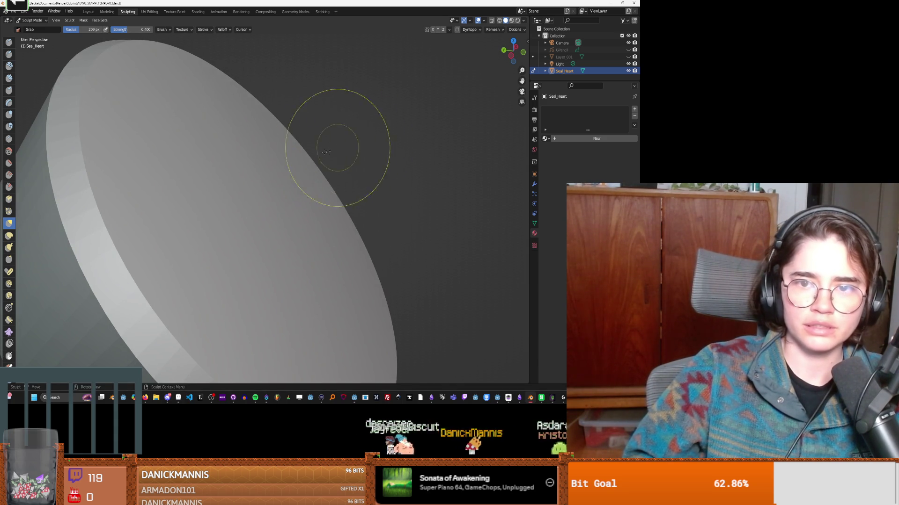
{"action": "middle_click_drag", "start_coordinate": [338, 148], "coordinate": [261, 175]}
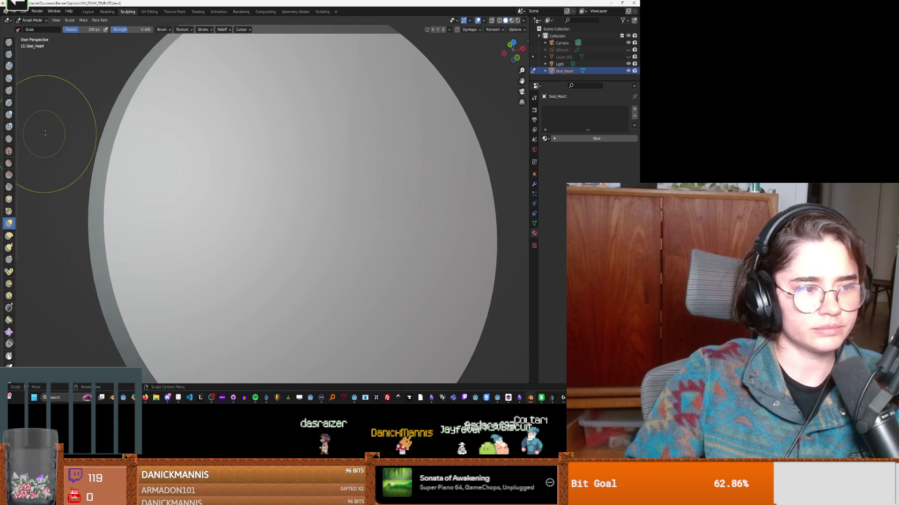
{"action": "left_click", "coordinate": [9, 115]}
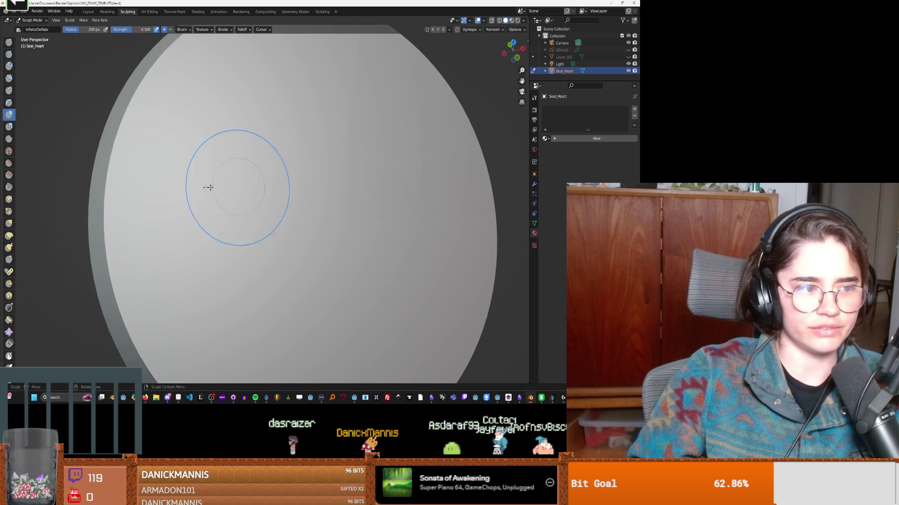
{"action": "middle_click_drag", "start_coordinate": [273, 184], "coordinate": [196, 185]}
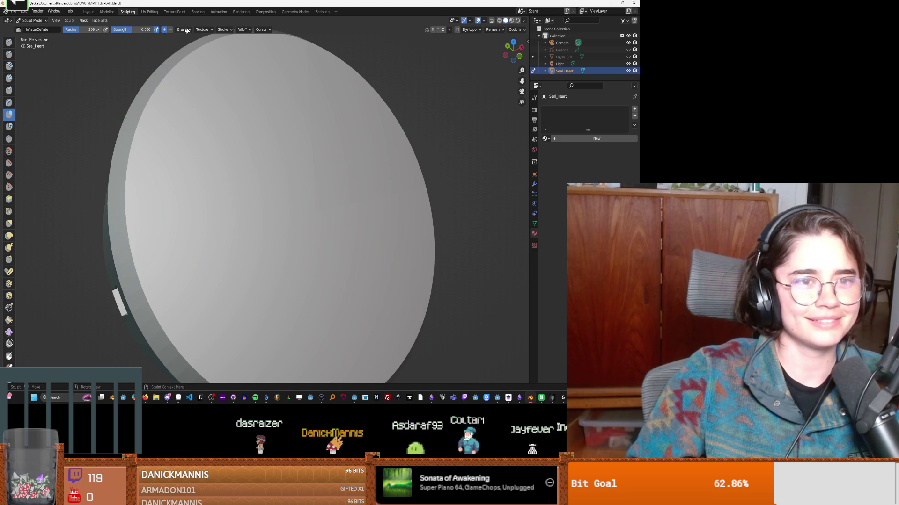
Step: Switch to the Snake Hook brush and clear the Seal_Heart selection
{"action": "left_click", "coordinate": [9, 247]}
{"action": "mouse_move", "coordinate": [275, 197]}
{"action": "middle_mouse_down"}
{"action": "mouse_move", "coordinate": [300, 192]}
{"action": "mouse_move", "coordinate": [252, 201]}
{"action": "mouse_move", "coordinate": [270, 178]}
{"action": "mouse_move", "coordinate": [220, 201]}
{"action": "mouse_move", "coordinate": [364, 203]}
{"action": "mouse_move", "coordinate": [331, 190]}
{"action": "mouse_move", "coordinate": [351, 171]}
{"action": "middle_mouse_up"}
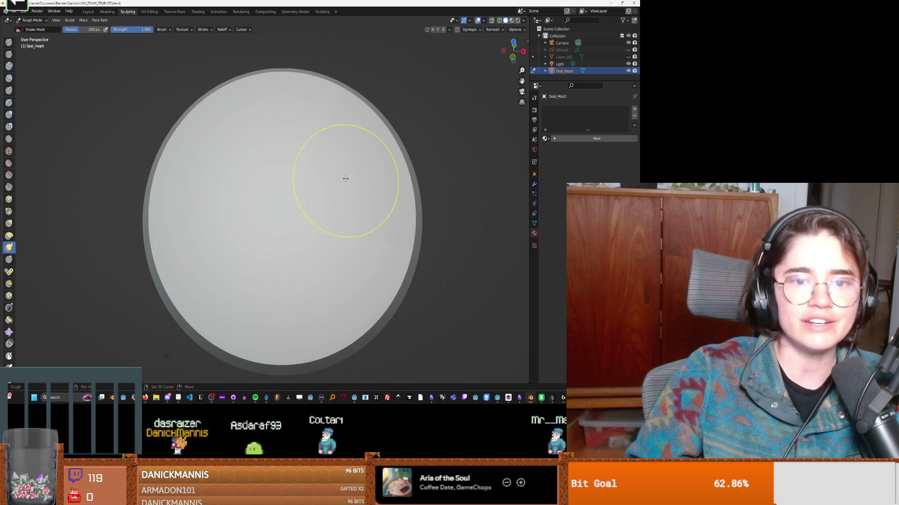
{"action": "left_click", "coordinate": [563, 75]}
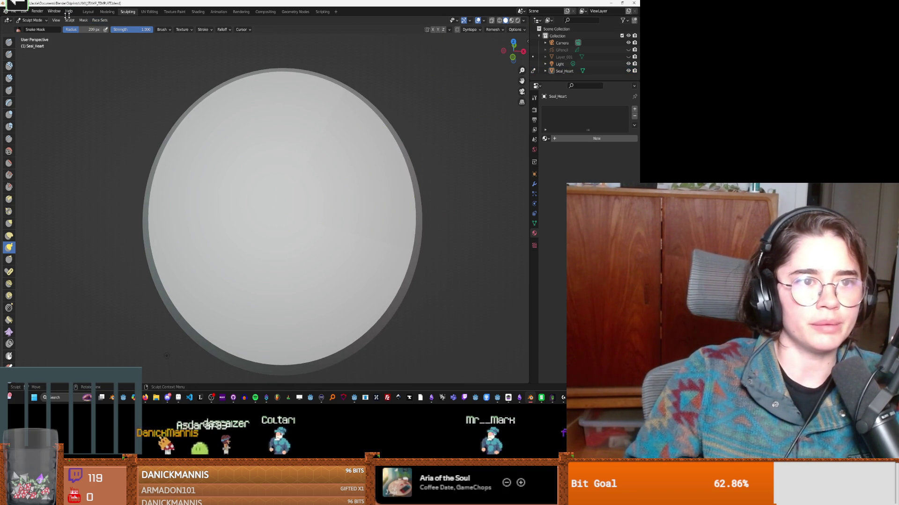
Step: In the Modeling workspace, add a Decimate modifier to the disc, then remove it
{"action": "left_click", "coordinate": [107, 12]}
{"action": "scroll", "coordinate": [254, 219], "scroll_direction": "down", "scroll_amount": 3}
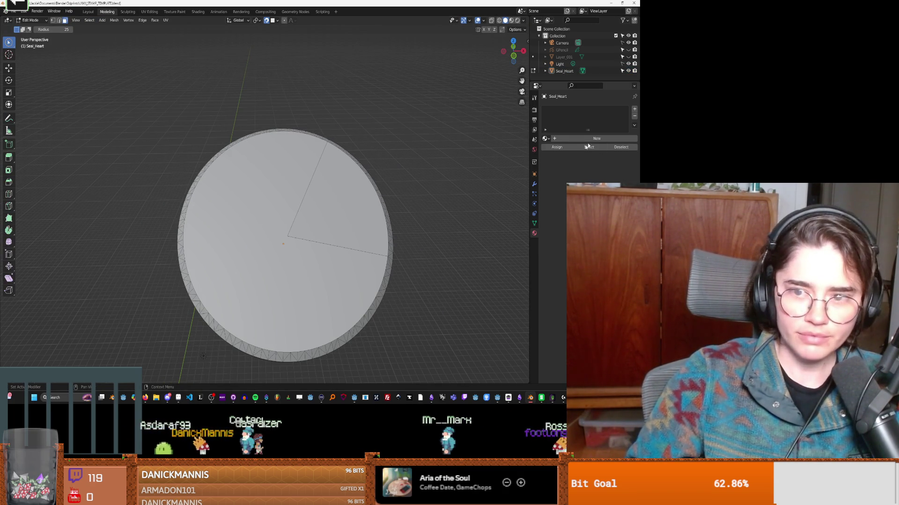
{"action": "left_click", "coordinate": [534, 184]}
{"action": "left_click", "coordinate": [566, 109]}
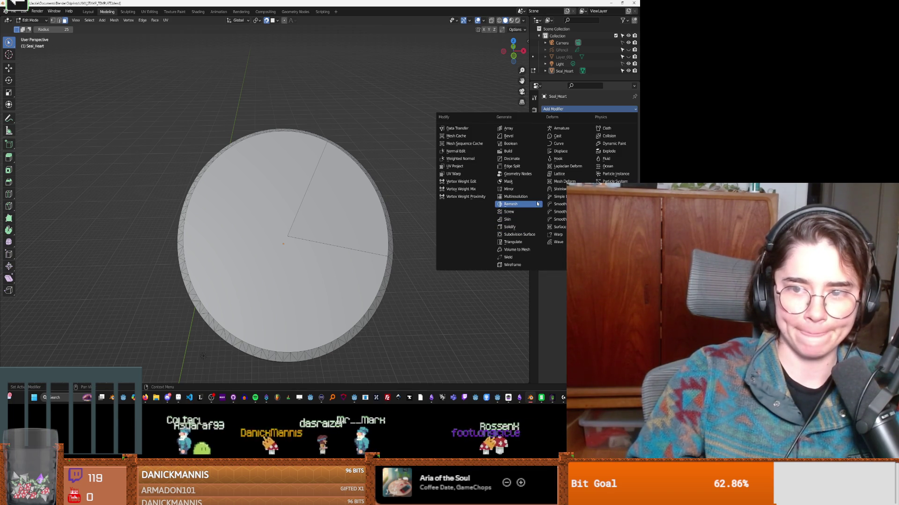
{"action": "left_click", "coordinate": [526, 158]}
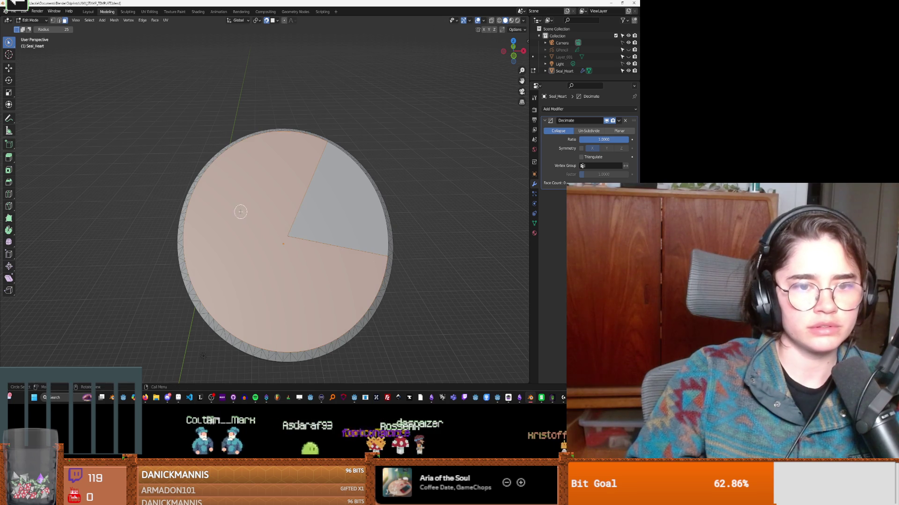
{"action": "left_click", "coordinate": [339, 218], "text": "shift"}
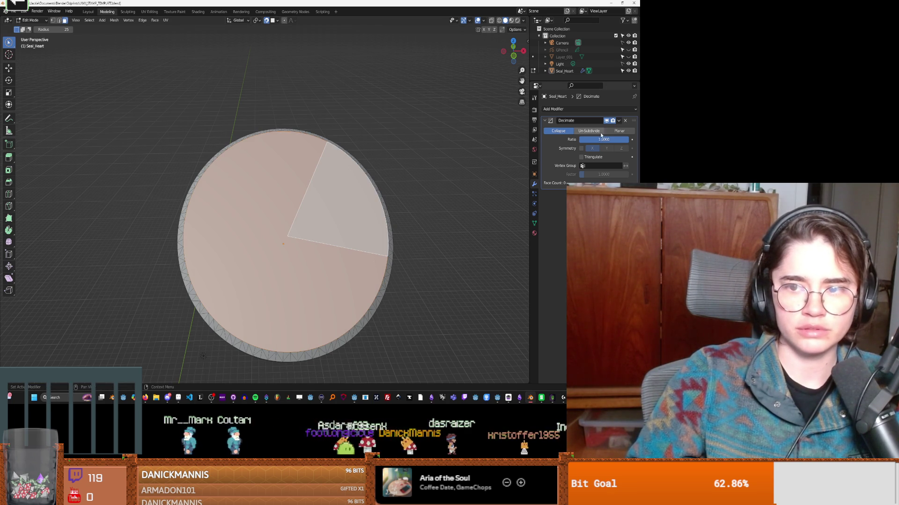
{"action": "left_click", "coordinate": [626, 121]}
Step: Add a Subdivision Surface modifier to Seal_Heart and return to Object Mode
{"action": "left_click", "coordinate": [572, 110]}
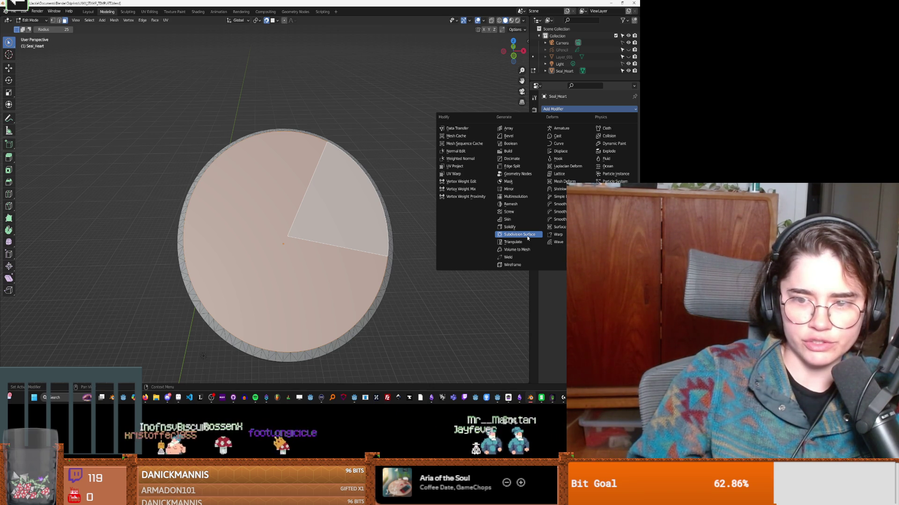
{"action": "left_click", "coordinate": [527, 238]}
{"action": "mouse_move", "coordinate": [423, 242]}
{"action": "middle_mouse_down"}
{"action": "mouse_move", "coordinate": [434, 183]}
{"action": "mouse_move", "coordinate": [429, 189]}
{"action": "mouse_move", "coordinate": [474, 209]}
{"action": "mouse_move", "coordinate": [466, 226]}
{"action": "mouse_move", "coordinate": [457, 209]}
{"action": "mouse_move", "coordinate": [469, 233]}
{"action": "mouse_move", "coordinate": [437, 221]}
{"action": "mouse_move", "coordinate": [464, 252]}
{"action": "mouse_move", "coordinate": [435, 239]}
{"action": "middle_mouse_up"}
{"action": "key", "text": "Tab"}
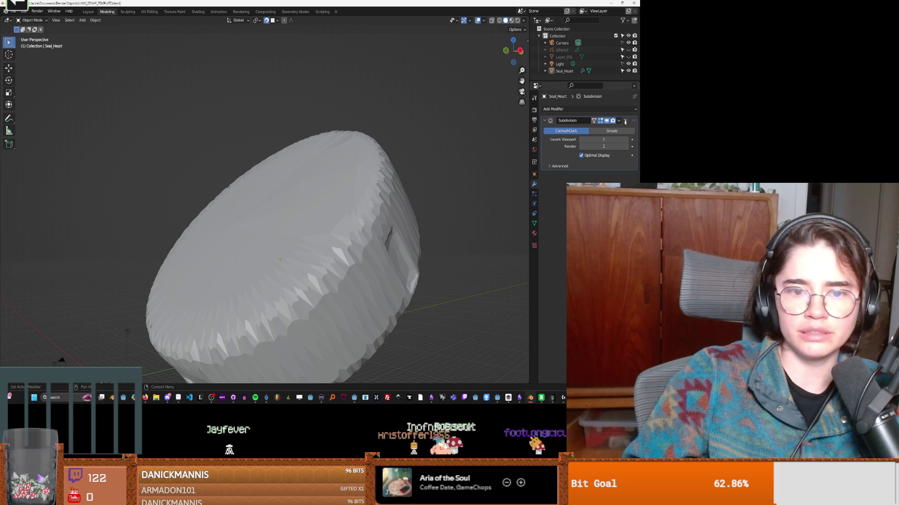
Step: Delete the Subdivision modifier and put Seal_Heart into Edit Mode
{"action": "key", "text": "ctrl+x"}
{"action": "middle_click_drag", "start_coordinate": [309, 220], "coordinate": [315, 223]}
{"action": "left_click", "coordinate": [315, 223]}
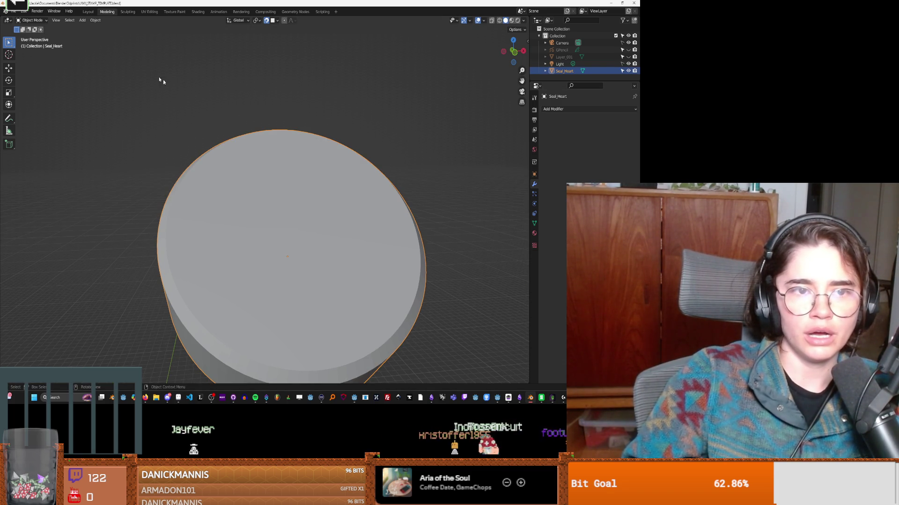
{"action": "key", "text": "Tab"}
Step: Circle-select the disc's top face and grey wedge, then try a loop cut
{"action": "key", "text": "c"}
{"action": "left_click", "coordinate": [275, 226]}
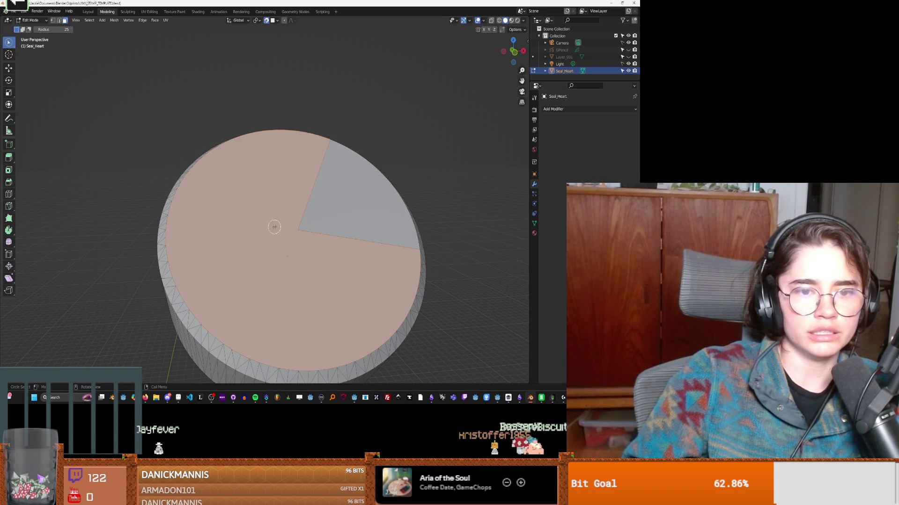
{"action": "middle_click_drag", "start_coordinate": [275, 227], "coordinate": [288, 200]}
{"action": "left_click", "coordinate": [346, 208]}
{"action": "mouse_move", "coordinate": [357, 216]}
{"action": "middle_mouse_down"}
{"action": "mouse_move", "coordinate": [338, 203]}
{"action": "mouse_move", "coordinate": [352, 242]}
{"action": "middle_mouse_up"}
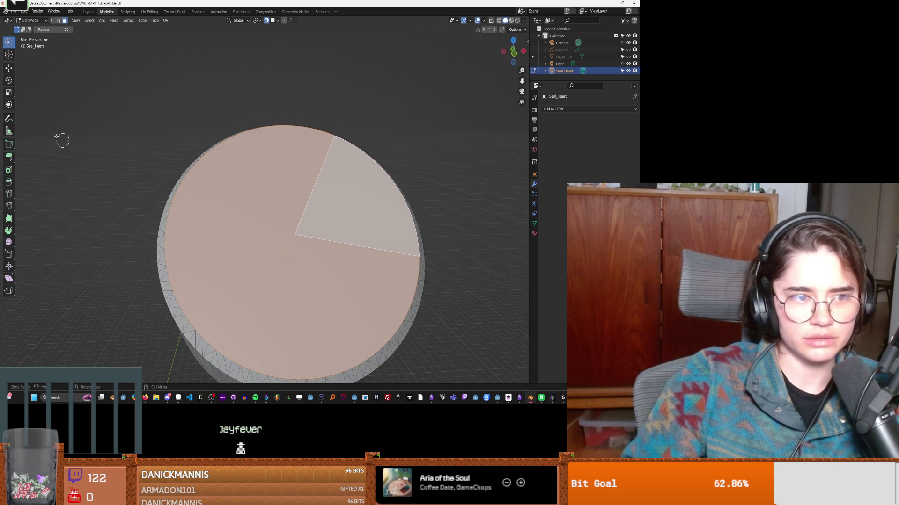
{"action": "key", "text": "ctrl+r"}
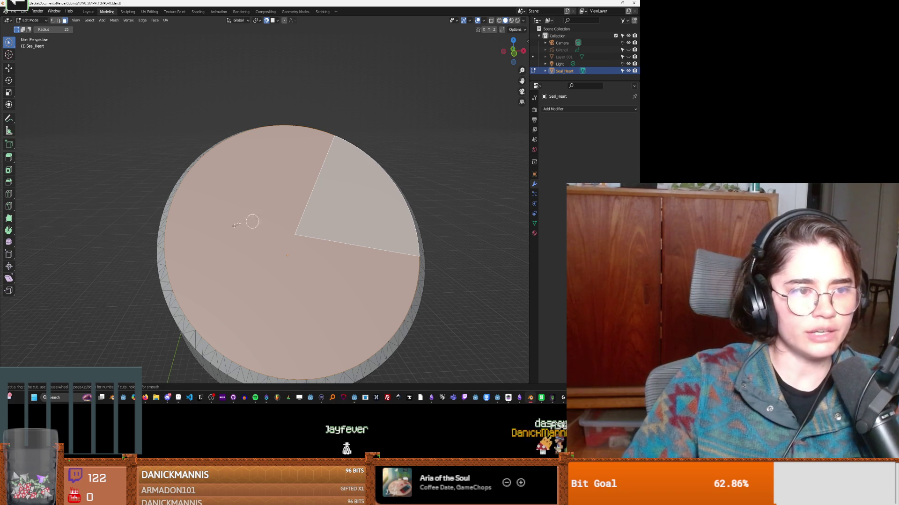
{"action": "left_click", "coordinate": [9, 55]}
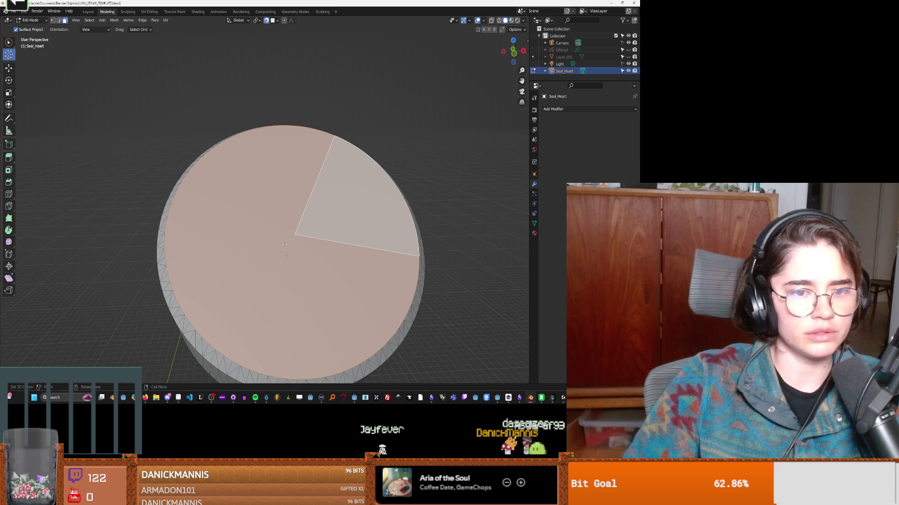
Step: Cancel a loop cut and place the 3D cursor near the centre of the top face
{"action": "left_click", "coordinate": [311, 236]}
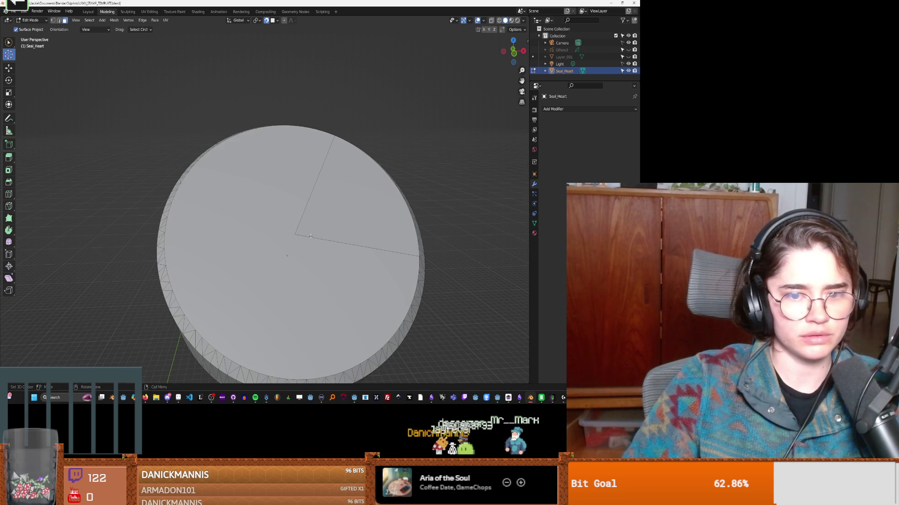
{"action": "key", "text": "ctrl+r"}
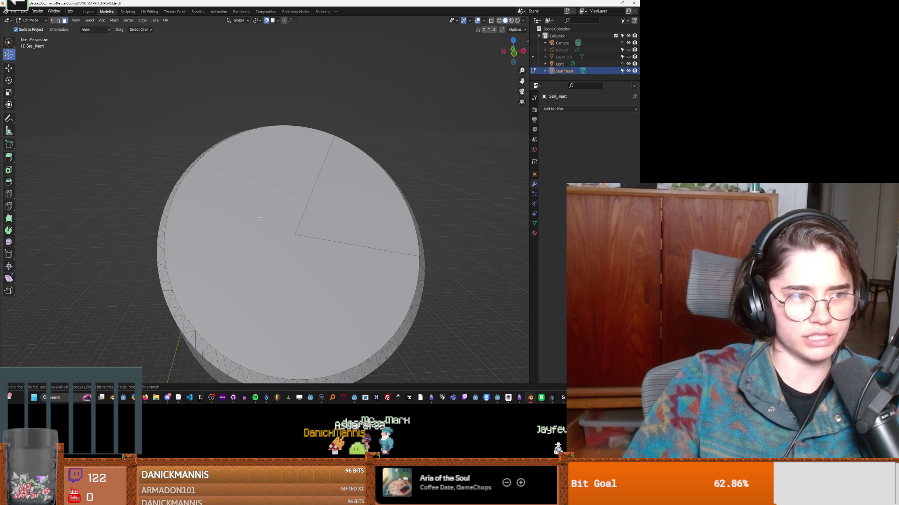
{"action": "key", "text": "Escape"}
{"action": "right_click", "coordinate": [225, 231], "text": "shift"}
{"action": "right_click", "coordinate": [275, 252], "text": "shift"}
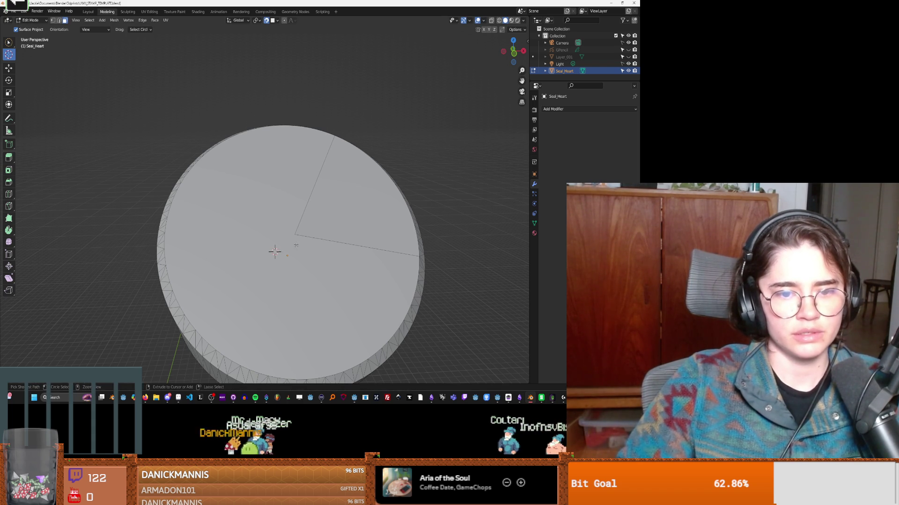
{"action": "right_click", "coordinate": [283, 226], "text": "shift"}
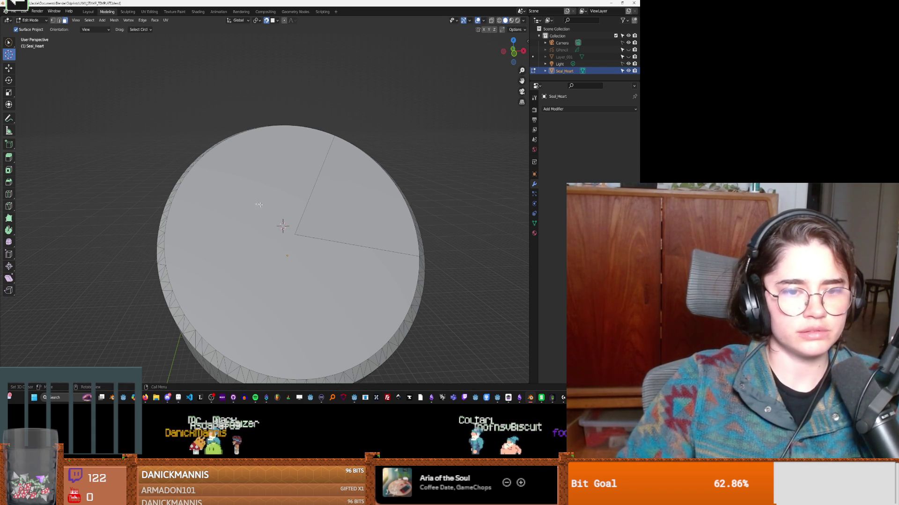
Step: Select the grey wedge face of the top and bring up the Add Modifier list
{"action": "left_click", "coordinate": [12, 43]}
{"action": "left_click_drag", "start_coordinate": [340, 251], "coordinate": [275, 241]}
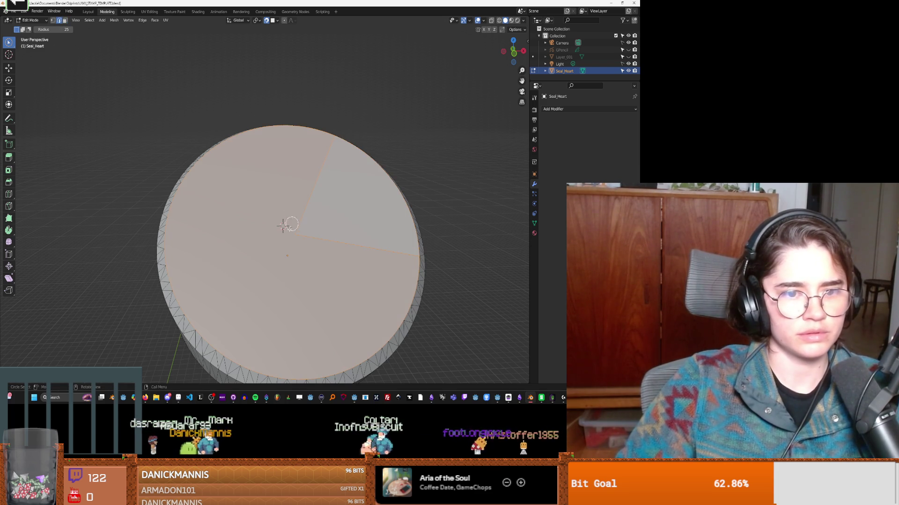
{"action": "key", "text": "alt+a"}
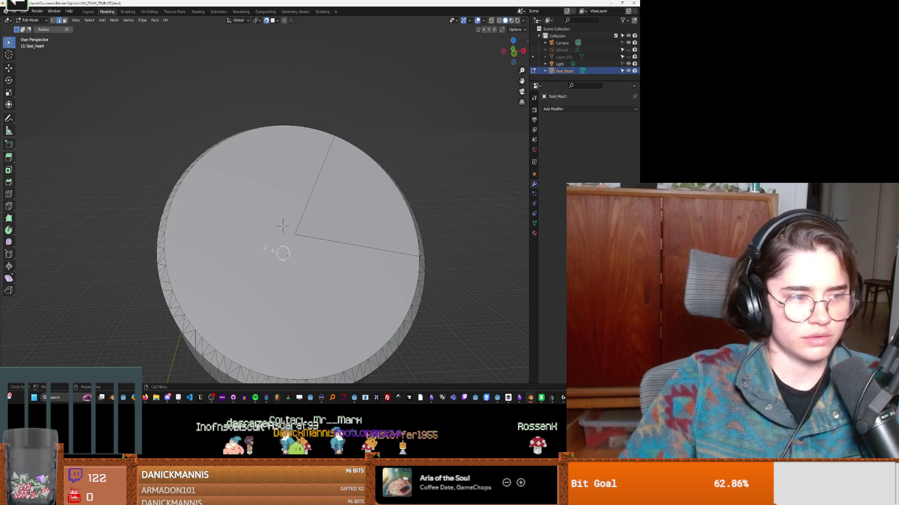
{"action": "left_click", "coordinate": [341, 211]}
{"action": "left_click", "coordinate": [588, 109]}
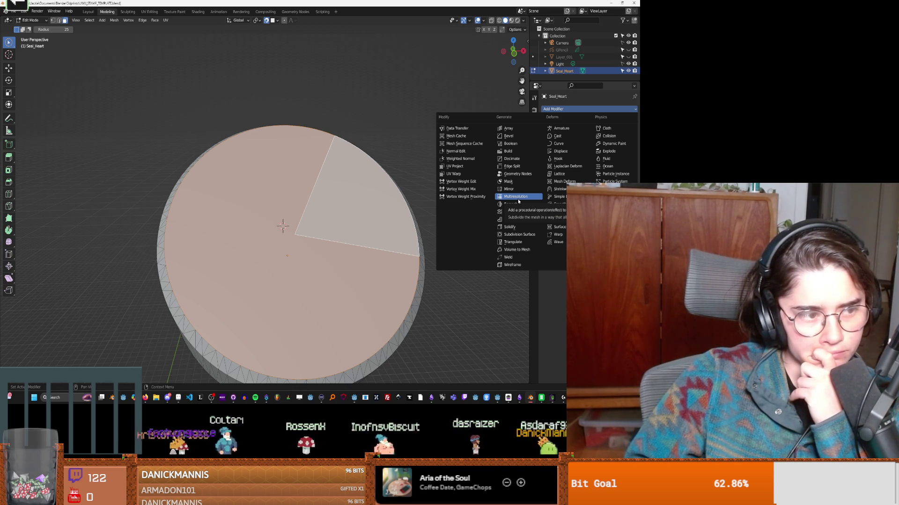
{"action": "middle_click_drag", "start_coordinate": [286, 290], "coordinate": [288, 258]}
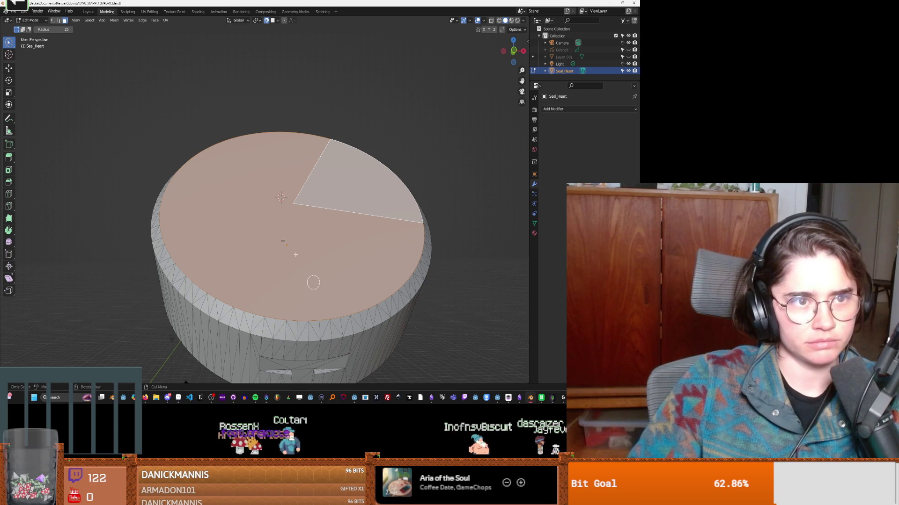
{"action": "left_click", "coordinate": [266, 316]}
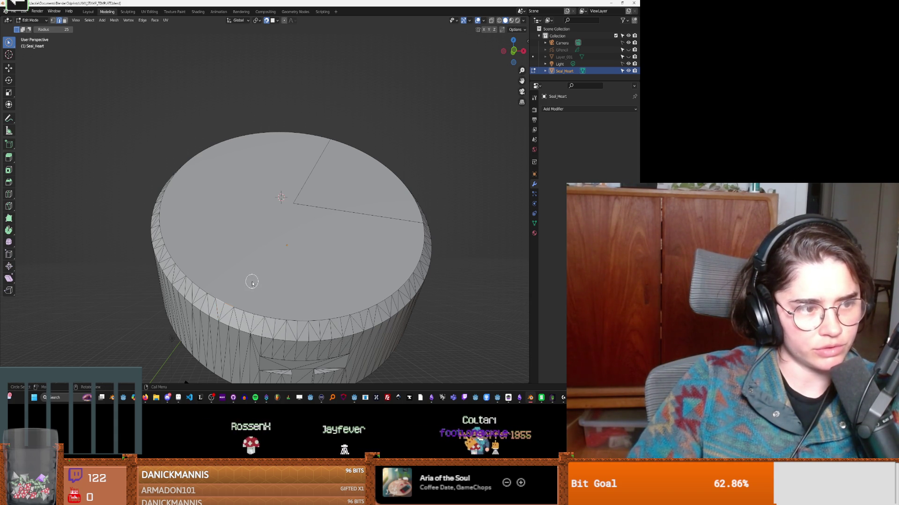
{"action": "left_click", "coordinate": [251, 311], "text": "alt"}
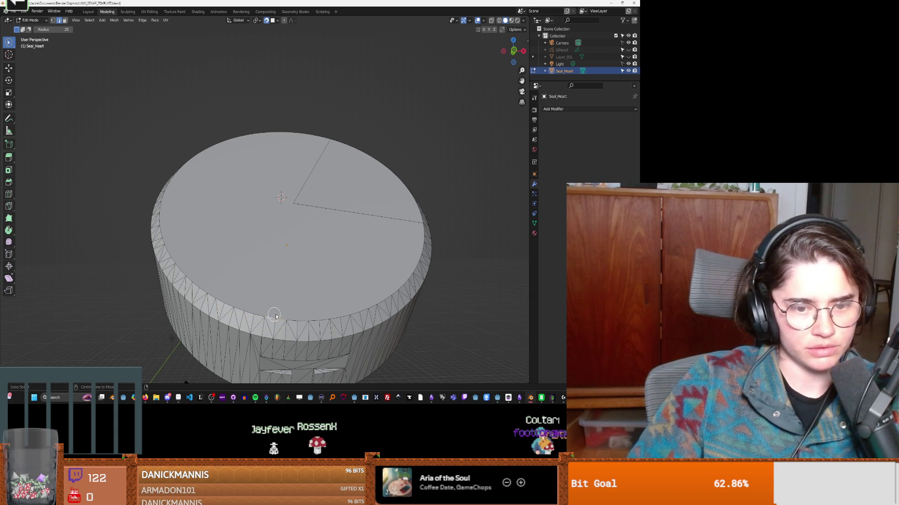
{"action": "middle_click_drag", "start_coordinate": [303, 209], "coordinate": [286, 225], "text": "shift"}
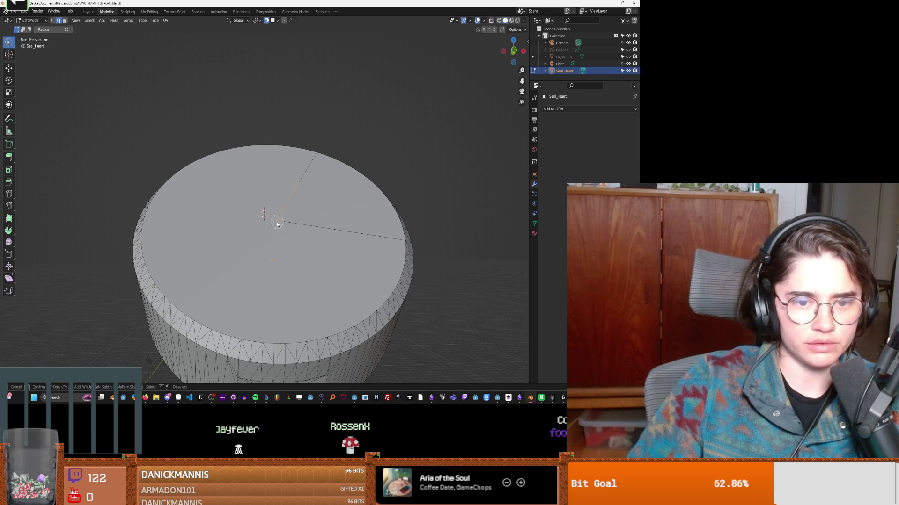
{"action": "left_click", "coordinate": [284, 224]}
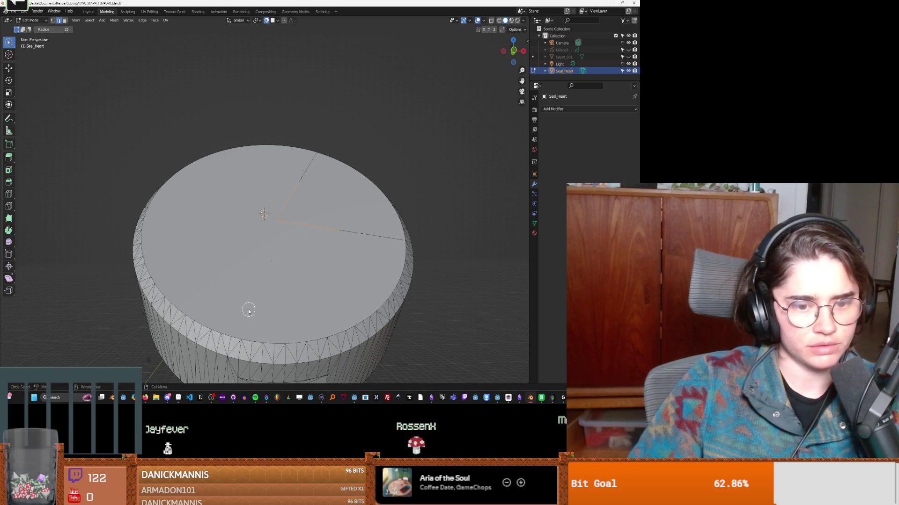
{"action": "mouse_move", "coordinate": [307, 297]}
{"action": "middle_mouse_down"}
{"action": "mouse_move", "coordinate": [305, 309]}
{"action": "mouse_move", "coordinate": [295, 299]}
{"action": "middle_mouse_up"}
{"action": "left_click", "coordinate": [276, 241]}
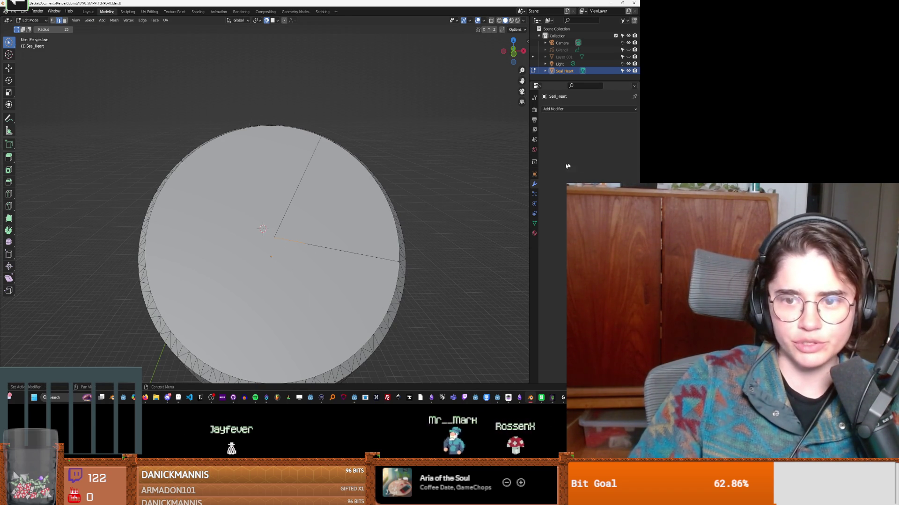
{"action": "left_click_drag", "start_coordinate": [267, 247], "coordinate": [221, 236]}
{"action": "left_click_drag", "start_coordinate": [277, 252], "coordinate": [331, 248]}
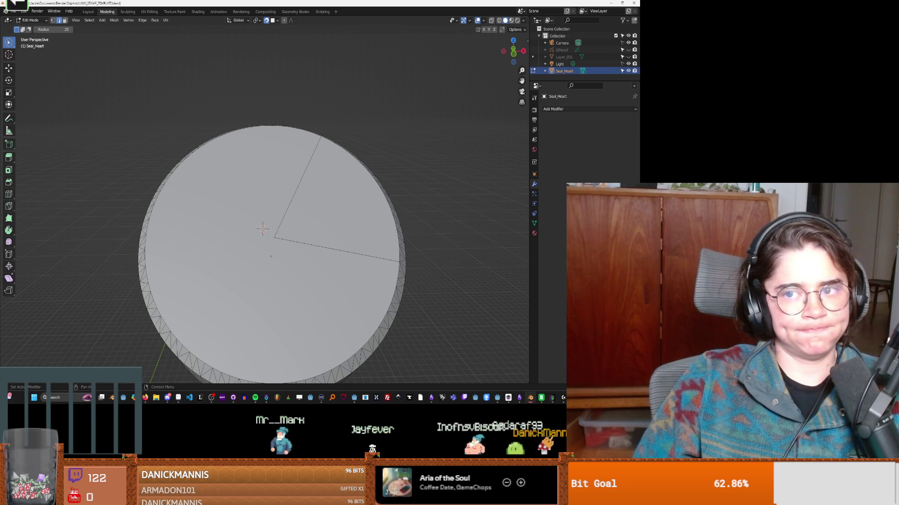
{"action": "left_click", "coordinate": [628, 56]}
{"action": "mouse_move", "coordinate": [422, 187]}
{"action": "middle_mouse_down"}
{"action": "mouse_move", "coordinate": [393, 233]}
{"action": "mouse_move", "coordinate": [291, 255]}
{"action": "mouse_move", "coordinate": [301, 249]}
{"action": "middle_mouse_up"}
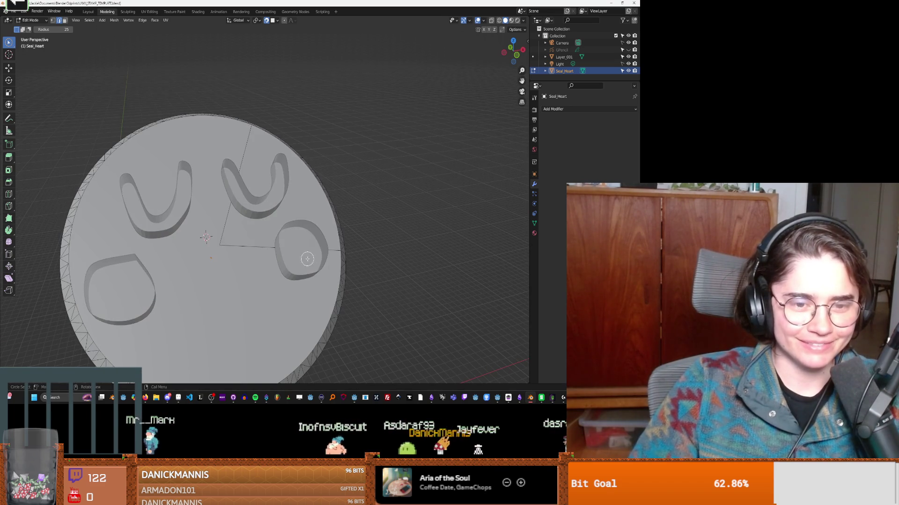
Step: Make Layer_001 the active object, cancelling an accidental rotation
{"action": "left_click", "coordinate": [591, 57]}
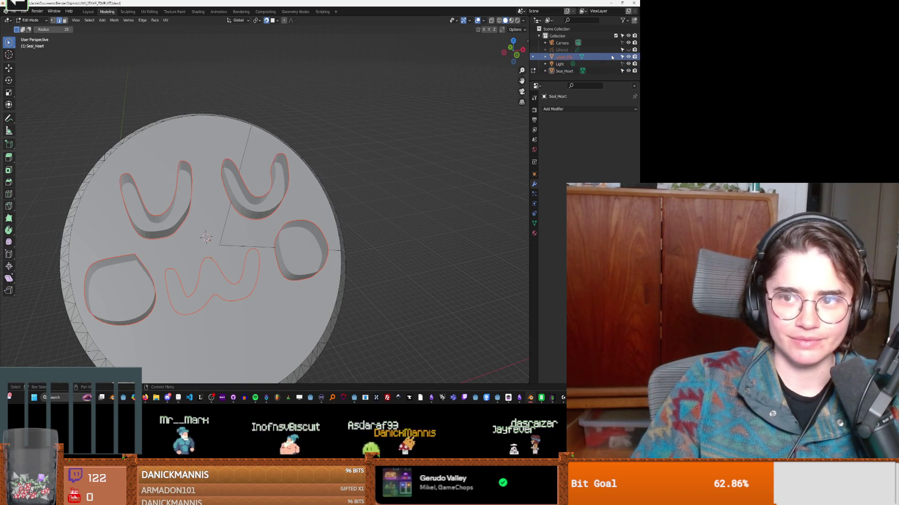
{"action": "middle_click_drag", "start_coordinate": [383, 178], "coordinate": [340, 210]}
{"action": "mouse_move", "coordinate": [220, 222]}
{"action": "middle_mouse_down"}
{"action": "mouse_move", "coordinate": [240, 194]}
{"action": "mouse_move", "coordinate": [257, 195]}
{"action": "mouse_move", "coordinate": [239, 204]}
{"action": "mouse_move", "coordinate": [261, 236]}
{"action": "middle_mouse_up"}
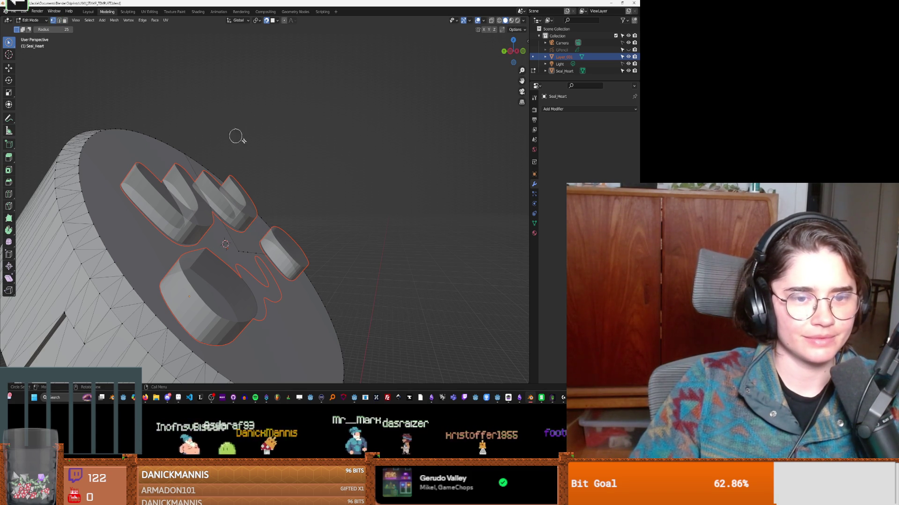
{"action": "key", "text": "c"}
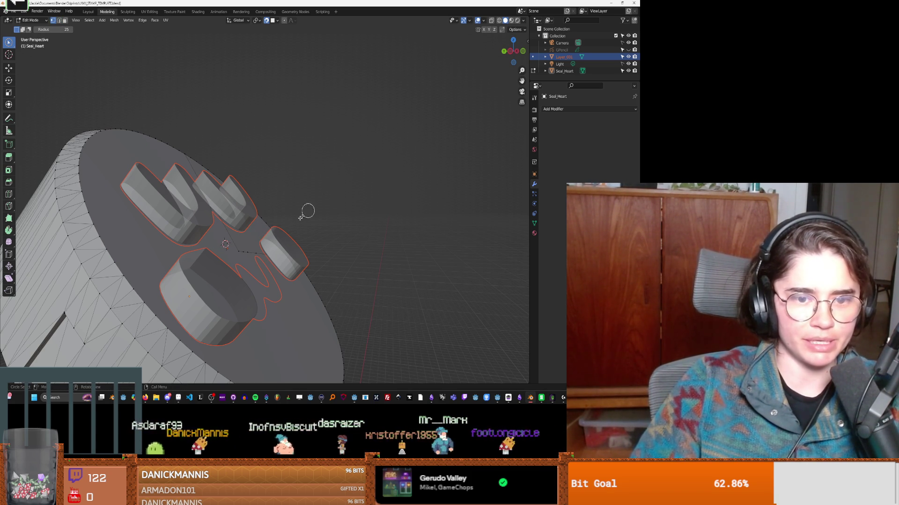
{"action": "middle_click_drag", "start_coordinate": [295, 237], "coordinate": [297, 239]}
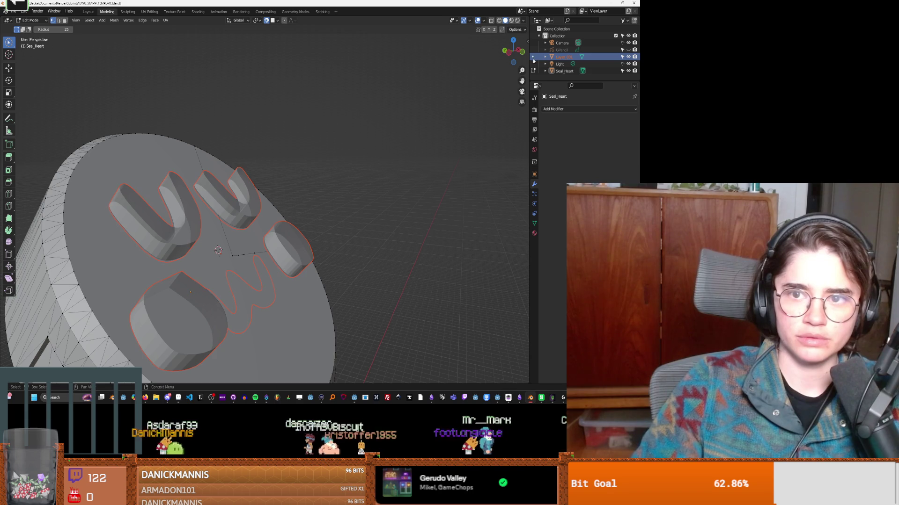
{"action": "left_click", "coordinate": [564, 56]}
{"action": "key", "text": "r"}
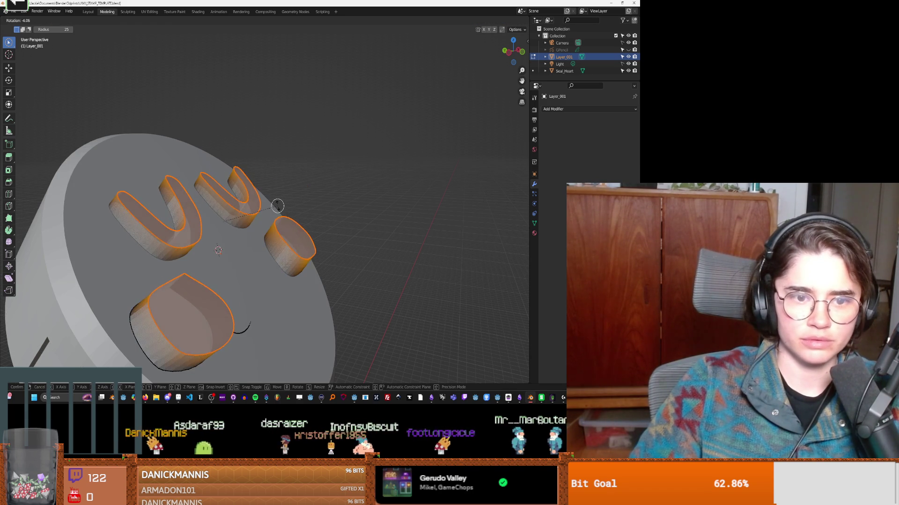
{"action": "left_click", "coordinate": [345, 217]}
{"action": "middle_click_drag", "start_coordinate": [345, 217], "coordinate": [271, 253]}
{"action": "key", "text": "q"}
Step: Select the flat W face in face mode and hide the seal disc
{"action": "left_click_drag", "start_coordinate": [178, 285], "coordinate": [205, 282]}
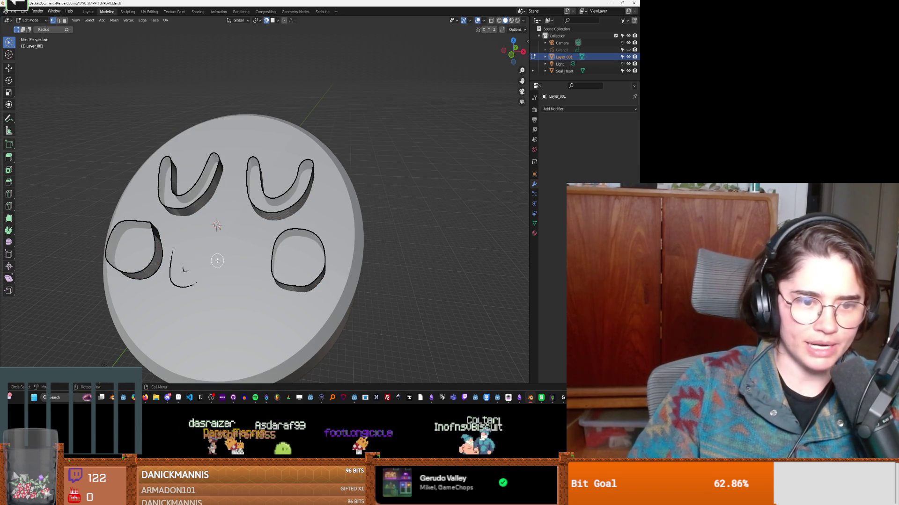
{"action": "key", "text": "ctrl+Tab"}
{"action": "left_click", "coordinate": [237, 254]}
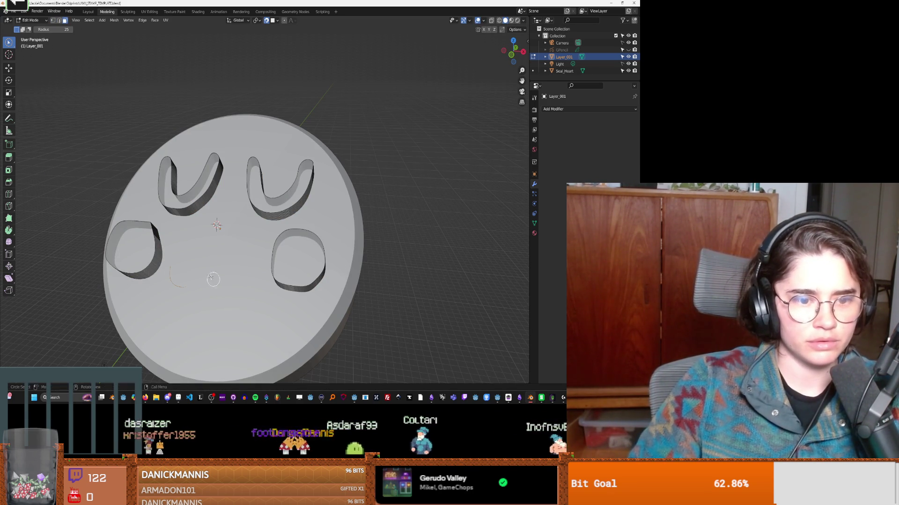
{"action": "left_click", "coordinate": [628, 70]}
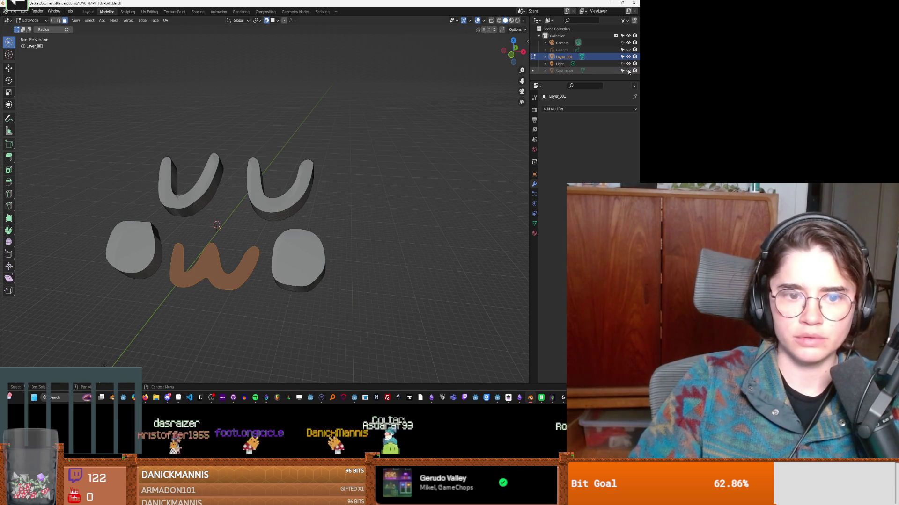
Step: Extrude the W face along its normal into a solid letter
{"action": "key", "text": "e"}
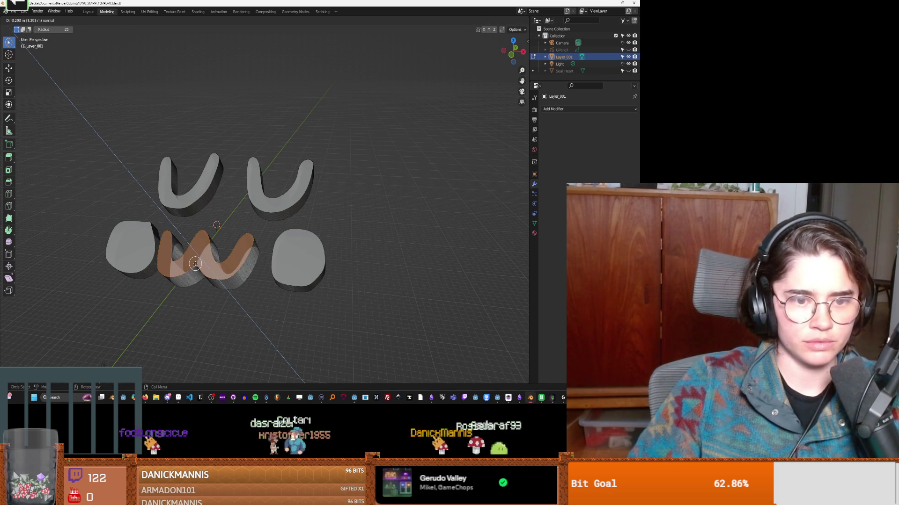
{"action": "key", "text": "Return"}
{"action": "left_click", "coordinate": [416, 220]}
{"action": "mouse_move", "coordinate": [327, 243]}
{"action": "middle_mouse_down"}
{"action": "mouse_move", "coordinate": [359, 263]}
{"action": "mouse_move", "coordinate": [387, 255]}
{"action": "mouse_move", "coordinate": [377, 209]}
{"action": "mouse_move", "coordinate": [345, 208]}
{"action": "mouse_move", "coordinate": [379, 202]}
{"action": "mouse_move", "coordinate": [277, 274]}
{"action": "middle_mouse_up"}
Step: Unhide the seal disc and try moving the whole W along Z
{"action": "key", "text": "alt+h"}
{"action": "key", "text": "l"}
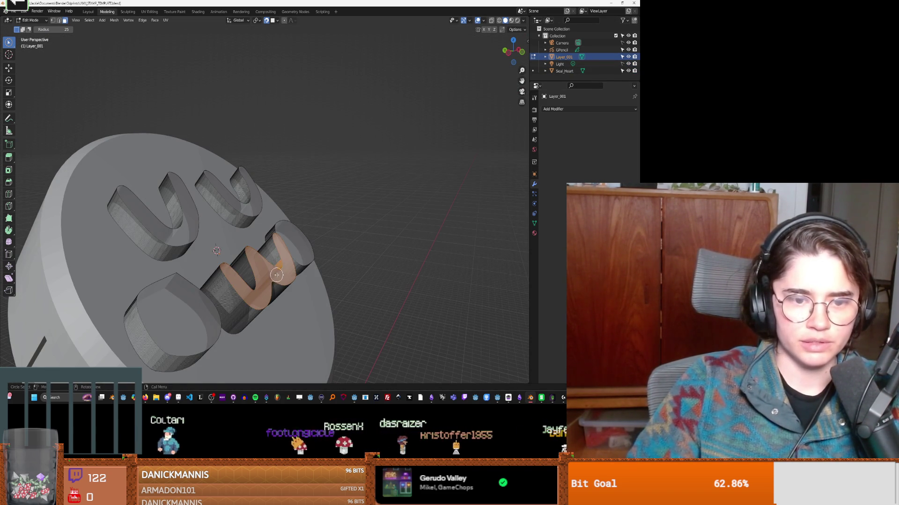
{"action": "key", "text": "g"}
{"action": "key", "text": "z"}
{"action": "key", "text": "z"}
{"action": "key", "text": "Escape"}
{"action": "left_click", "coordinate": [359, 275]}
Step: Reposition the W along Z and inspect the stamp's rim
{"action": "middle_click_drag", "start_coordinate": [359, 275], "coordinate": [385, 261]}
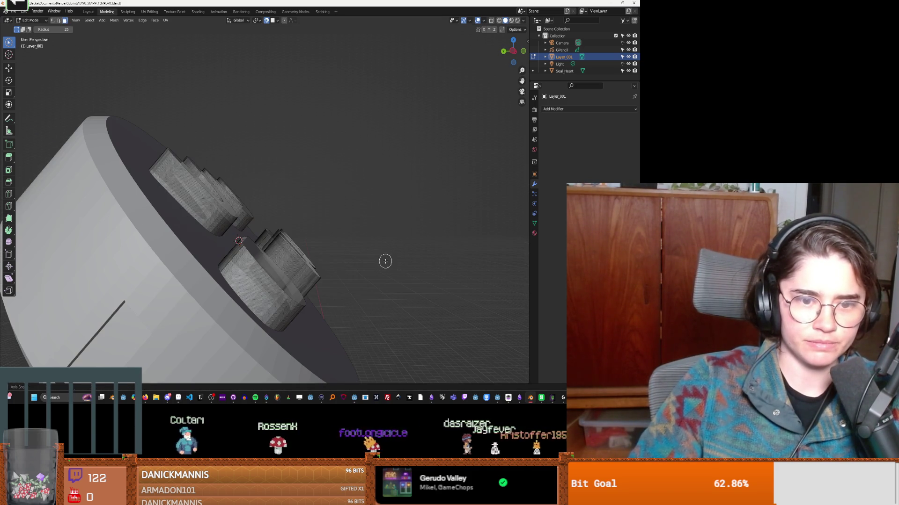
{"action": "middle_click_drag", "start_coordinate": [318, 265], "coordinate": [282, 282]}
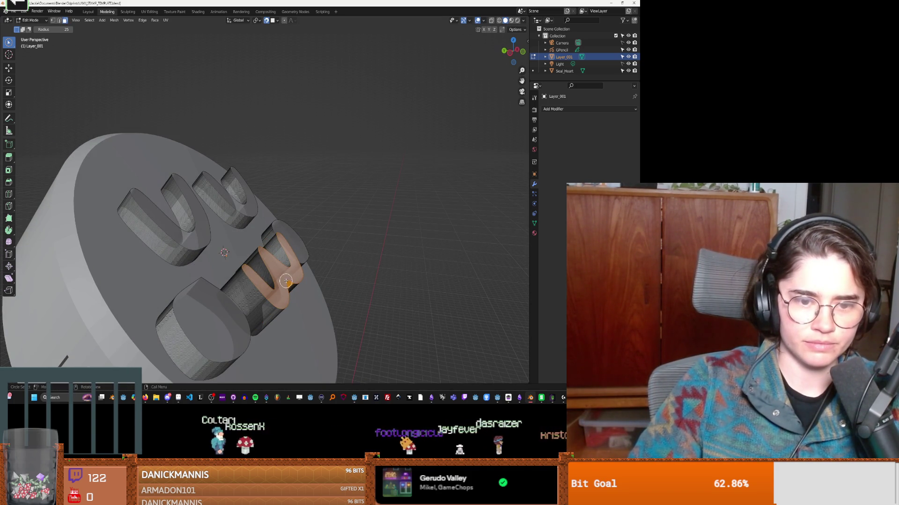
{"action": "key", "text": "g"}
{"action": "key", "text": "z"}
{"action": "key", "text": "z"}
{"action": "key", "text": "Escape"}
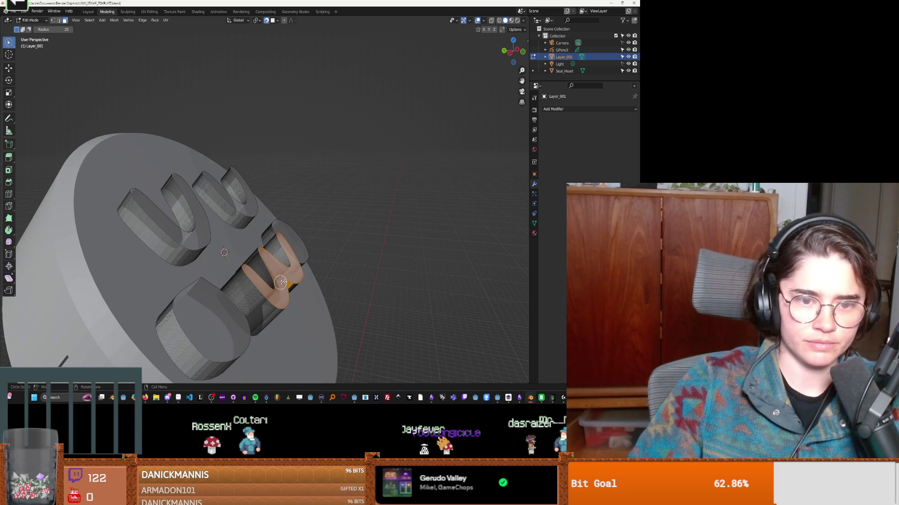
{"action": "mouse_move", "coordinate": [338, 265]}
{"action": "middle_mouse_down"}
{"action": "mouse_move", "coordinate": [367, 270]}
{"action": "mouse_move", "coordinate": [268, 253]}
{"action": "middle_mouse_up"}
{"action": "scroll", "coordinate": [290, 269], "scroll_direction": "up", "scroll_amount": 6}
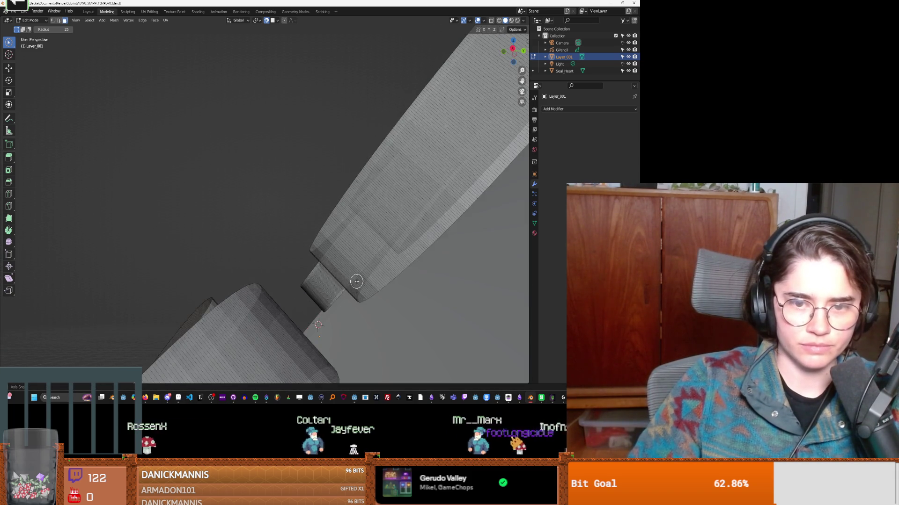
{"action": "mouse_move", "coordinate": [354, 278]}
{"action": "middle_mouse_down"}
{"action": "mouse_move", "coordinate": [333, 274]}
{"action": "mouse_move", "coordinate": [373, 255]}
{"action": "mouse_move", "coordinate": [361, 246]}
{"action": "mouse_move", "coordinate": [281, 240]}
{"action": "mouse_move", "coordinate": [456, 293]}
{"action": "middle_mouse_up"}
Step: Add a Boolean modifier to Seal_Heart with Layer_001 as the cutting object
{"action": "left_click", "coordinate": [563, 71]}
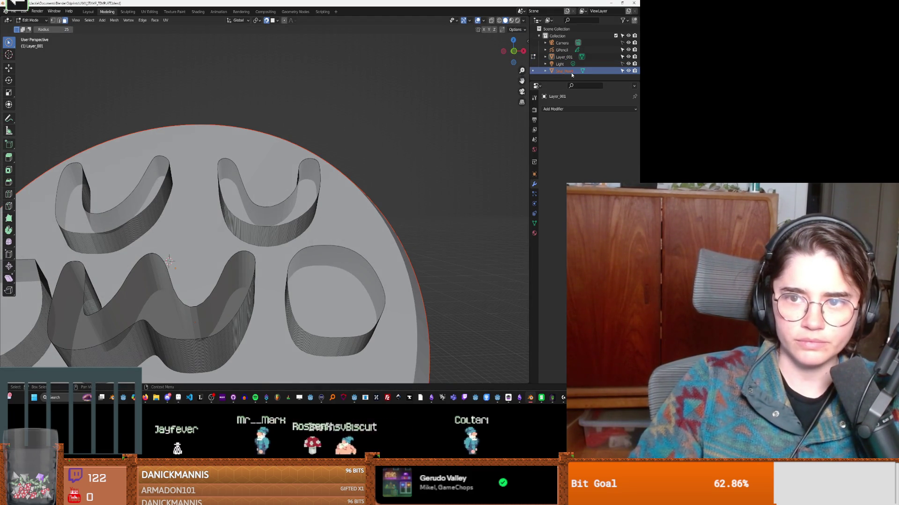
{"action": "left_click", "coordinate": [569, 109]}
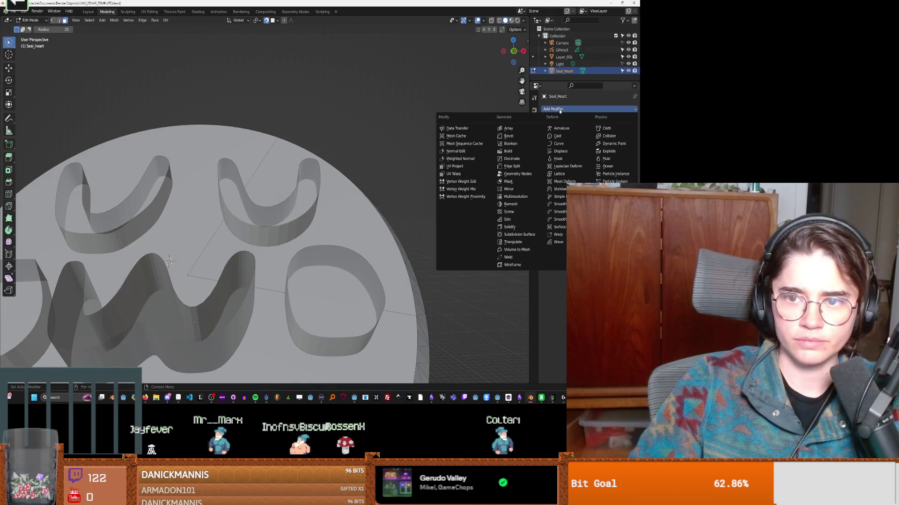
{"action": "left_click", "coordinate": [516, 143]}
{"action": "left_click", "coordinate": [593, 148]}
{"action": "left_click", "coordinate": [569, 159]}
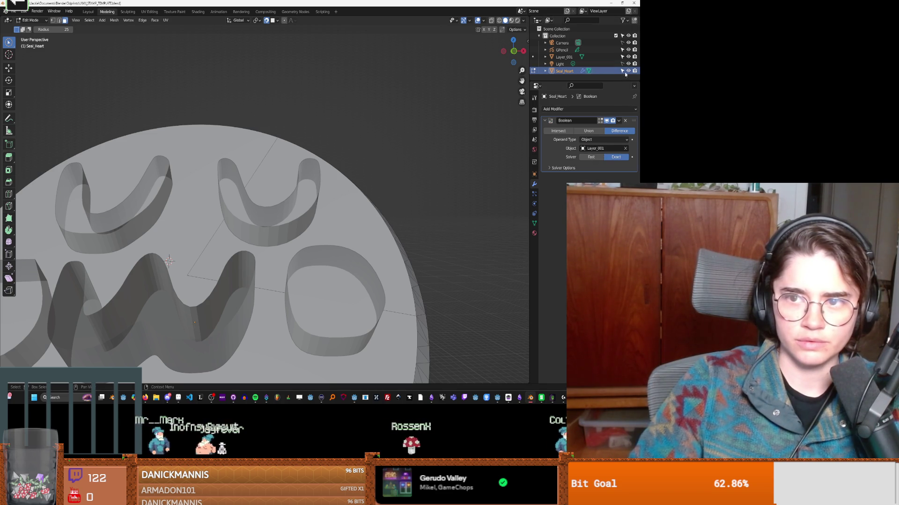
Step: Hide and reshow Layer_001 to check the carved UwU grooves up close
{"action": "left_click", "coordinate": [628, 56]}
{"action": "mouse_move", "coordinate": [358, 217]}
{"action": "middle_mouse_down"}
{"action": "mouse_move", "coordinate": [297, 261]}
{"action": "mouse_move", "coordinate": [326, 261]}
{"action": "mouse_move", "coordinate": [286, 218]}
{"action": "middle_mouse_up"}
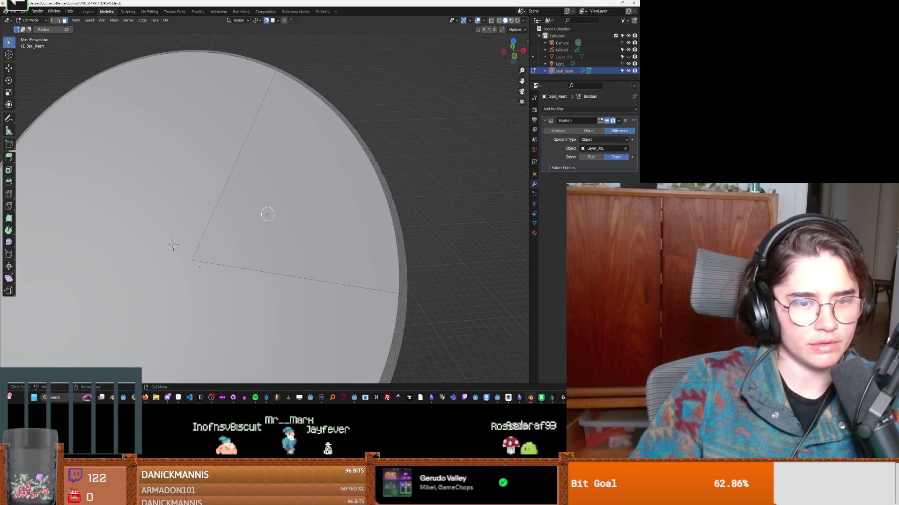
{"action": "key", "text": "Escape"}
{"action": "scroll", "coordinate": [234, 225], "scroll_direction": "down", "scroll_amount": 3}
{"action": "left_click", "coordinate": [209, 231]}
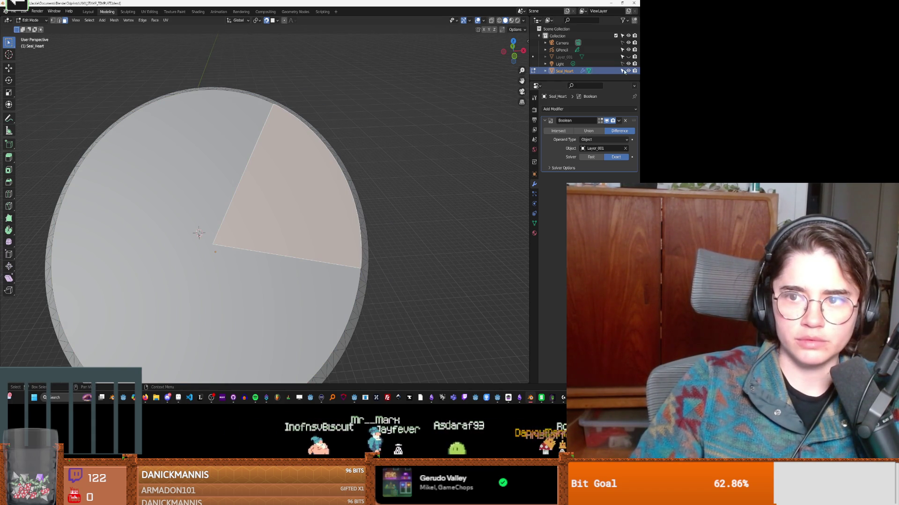
{"action": "left_click", "coordinate": [589, 70]}
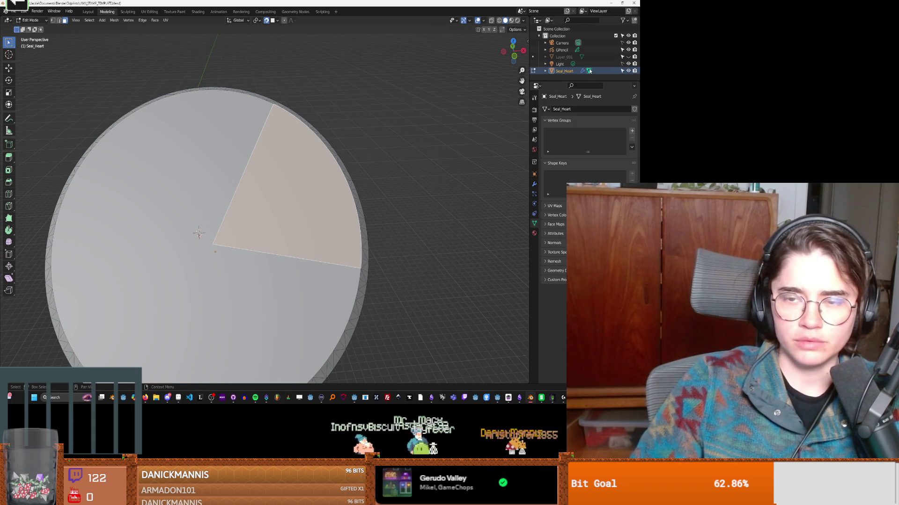
{"action": "left_click", "coordinate": [535, 185]}
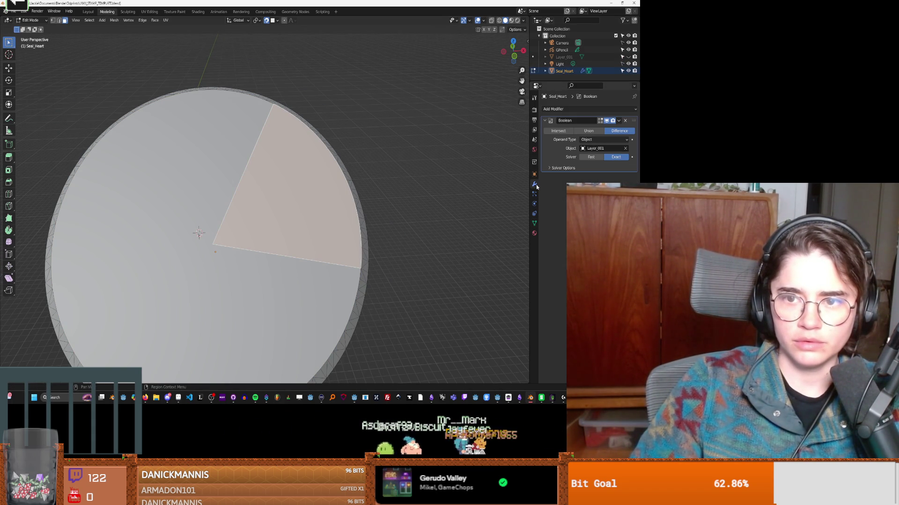
{"action": "left_click", "coordinate": [628, 56]}
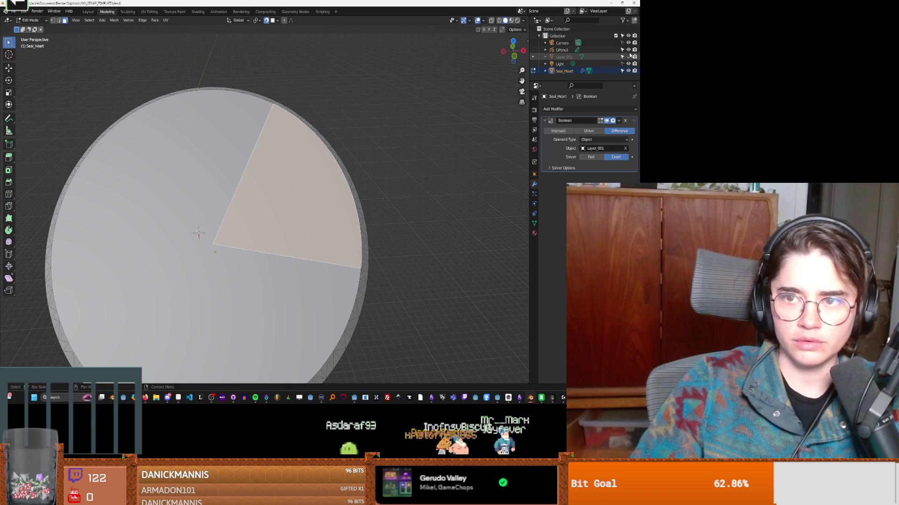
{"action": "mouse_move", "coordinate": [328, 210]}
{"action": "middle_mouse_down"}
{"action": "mouse_move", "coordinate": [368, 225]}
{"action": "mouse_move", "coordinate": [306, 229]}
{"action": "mouse_move", "coordinate": [304, 213]}
{"action": "mouse_move", "coordinate": [224, 182]}
{"action": "mouse_move", "coordinate": [365, 316]}
{"action": "mouse_move", "coordinate": [243, 196]}
{"action": "middle_mouse_up"}
{"action": "left_click", "coordinate": [563, 57]}
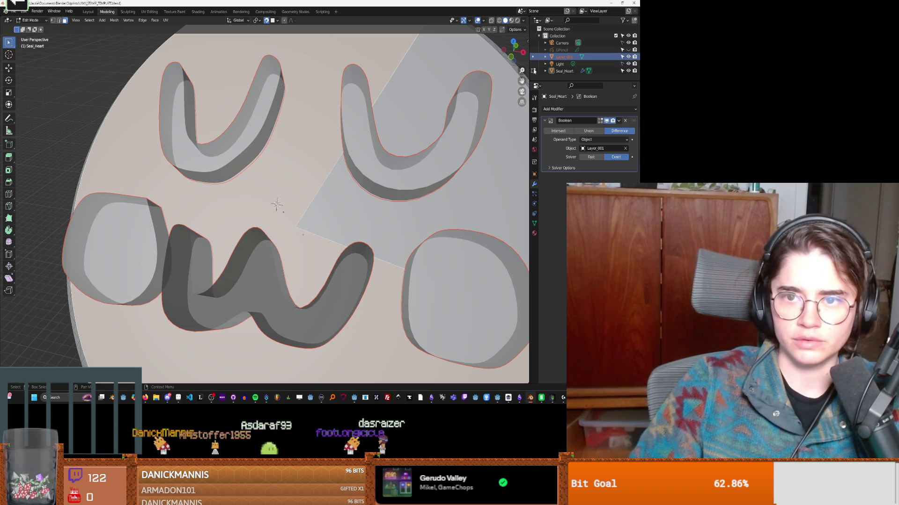
Step: From the front view, give the Layer_001 letters a Solidify modifier (0.02 m thickness, offset -1)
{"action": "scroll", "coordinate": [361, 156], "scroll_direction": "down", "scroll_amount": 8}
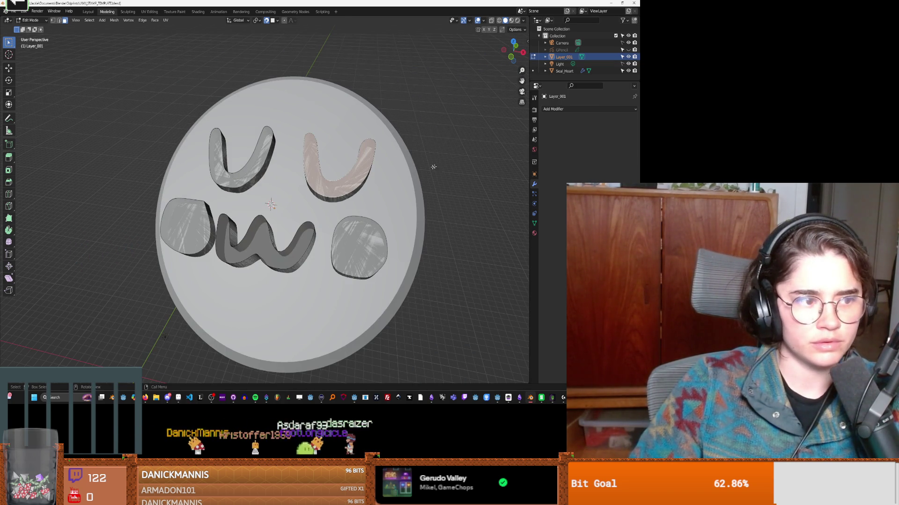
{"action": "mouse_move", "coordinate": [334, 195]}
{"action": "middle_mouse_down"}
{"action": "mouse_move", "coordinate": [301, 222]}
{"action": "mouse_move", "coordinate": [304, 215]}
{"action": "mouse_move", "coordinate": [237, 224]}
{"action": "middle_mouse_up"}
{"action": "key", "text": "KP_1"}
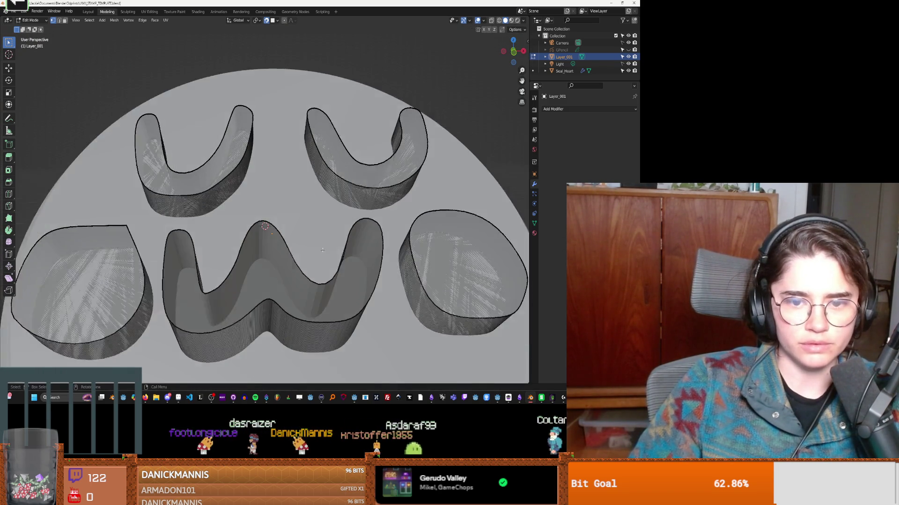
{"action": "left_click", "coordinate": [552, 110]}
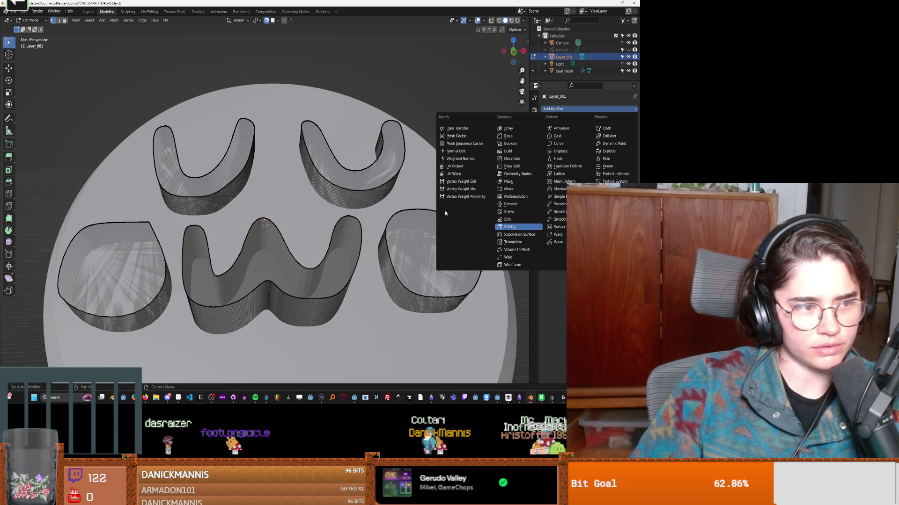
{"action": "left_click", "coordinate": [510, 227]}
{"action": "mouse_move", "coordinate": [468, 215]}
{"action": "middle_mouse_down"}
{"action": "mouse_move", "coordinate": [403, 194]}
{"action": "mouse_move", "coordinate": [480, 229]}
{"action": "mouse_move", "coordinate": [459, 279]}
{"action": "middle_mouse_up"}
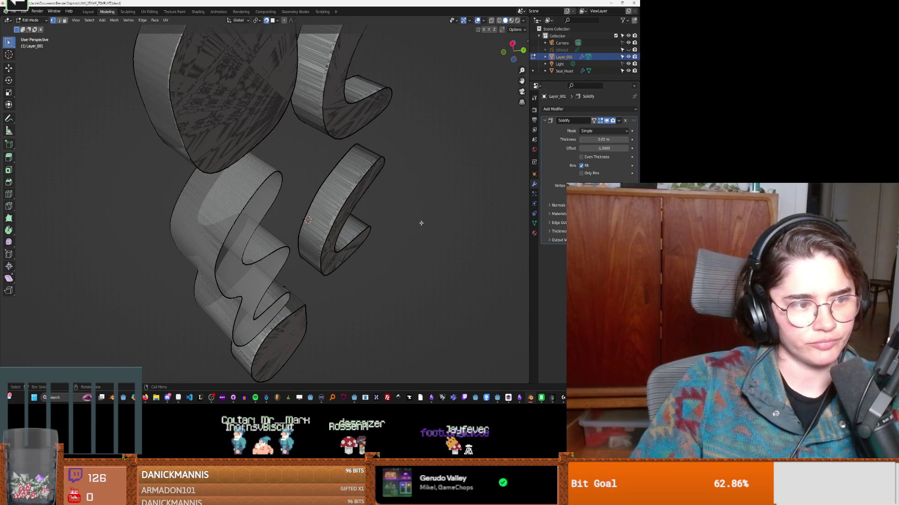
{"action": "scroll", "coordinate": [365, 210], "scroll_direction": "down", "scroll_amount": 3}
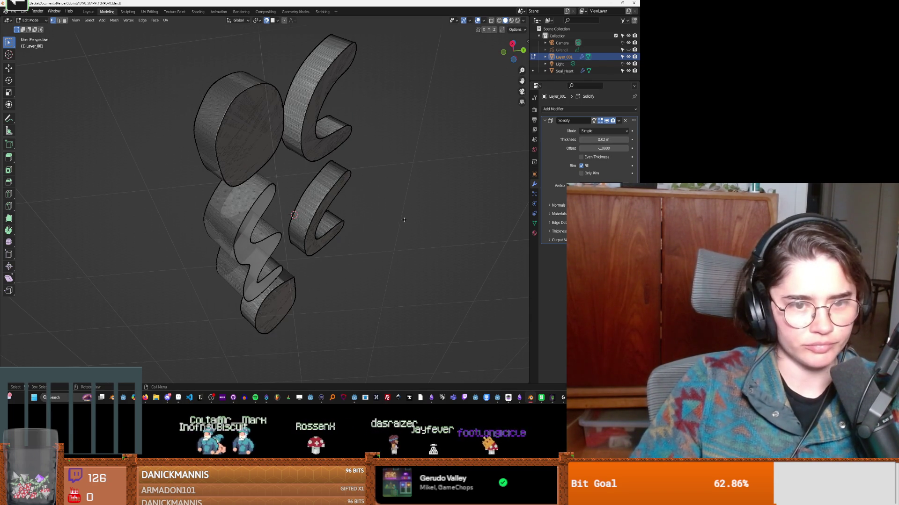
{"action": "middle_click_drag", "start_coordinate": [335, 223], "coordinate": [218, 207]}
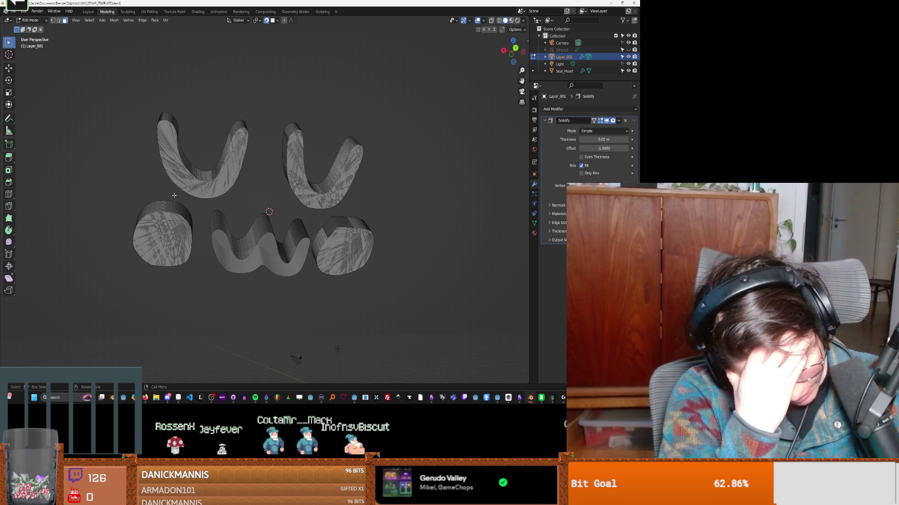
{"action": "mouse_move", "coordinate": [174, 196]}
{"action": "middle_mouse_down"}
{"action": "mouse_move", "coordinate": [211, 183]}
{"action": "mouse_move", "coordinate": [187, 199]}
{"action": "middle_mouse_up"}
{"action": "left_click", "coordinate": [24, 14]}
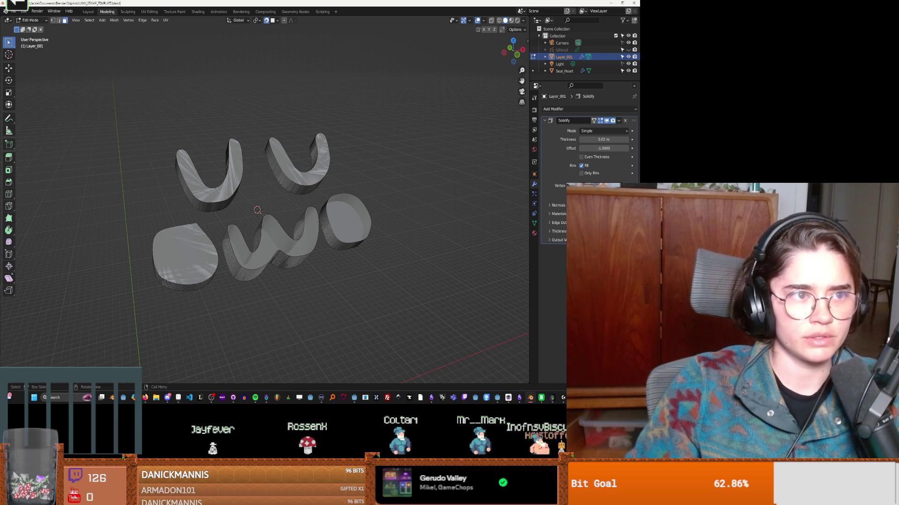
{"action": "key", "text": "1"}
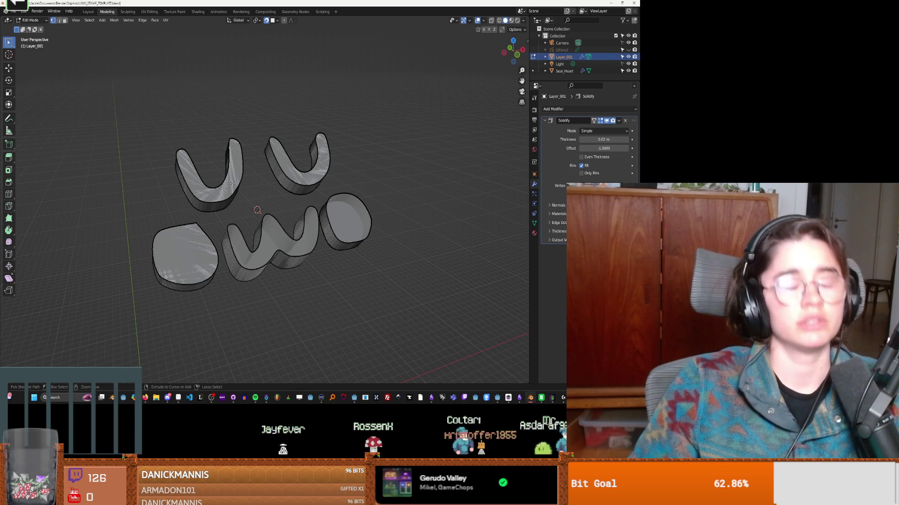
Step: Save the work as UWU_STAMP_TEMPLATE2.blend
{"action": "left_click", "coordinate": [11, 13]}
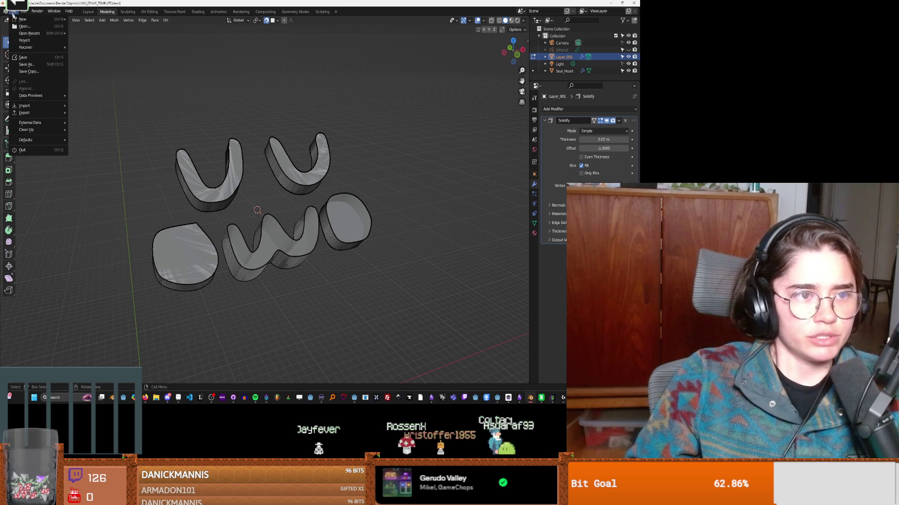
{"action": "left_click", "coordinate": [26, 65]}
{"action": "left_click", "coordinate": [234, 342]}
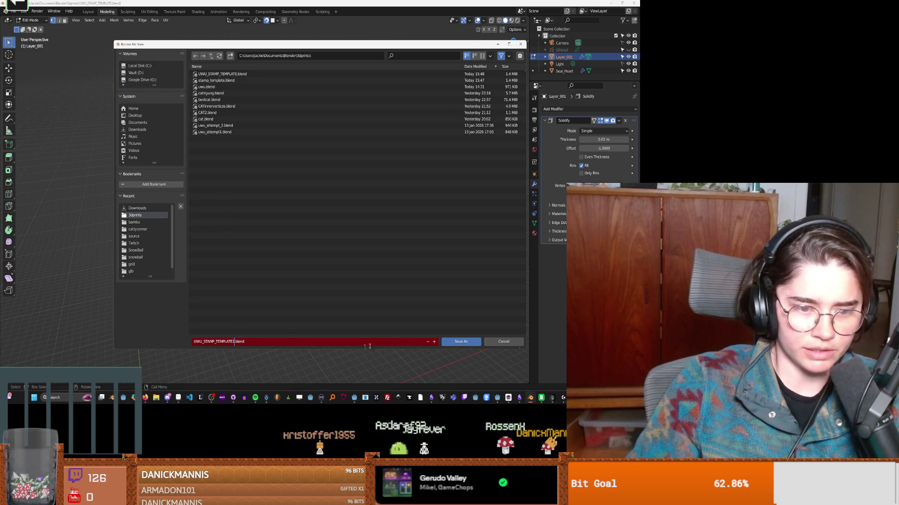
{"action": "left_click", "coordinate": [467, 342]}
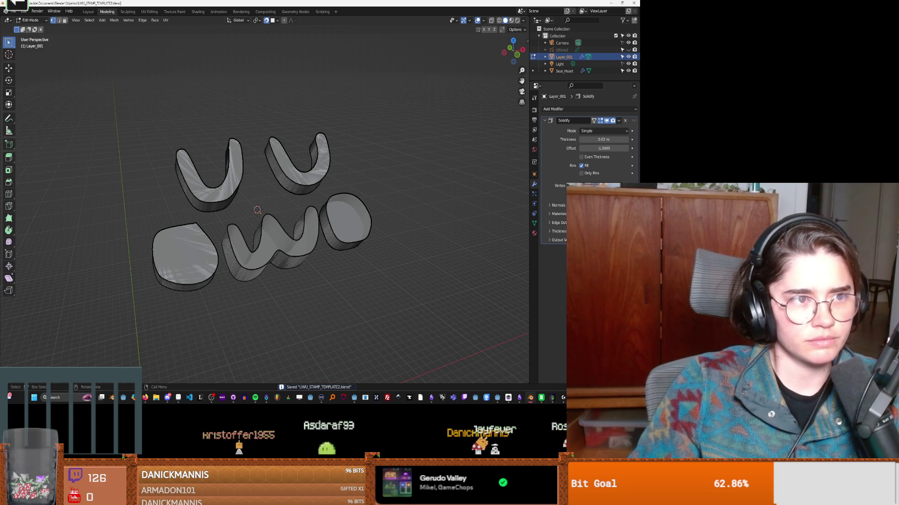
Step: Open UWU_STAMP_TEMPLATE.blend
{"action": "left_click", "coordinate": [10, 11]}
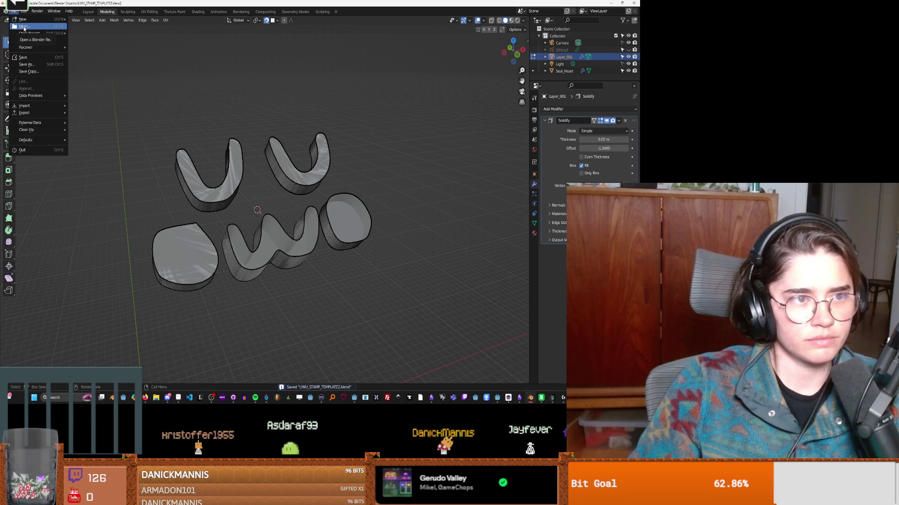
{"action": "left_click", "coordinate": [24, 27]}
{"action": "left_click", "coordinate": [234, 80]}
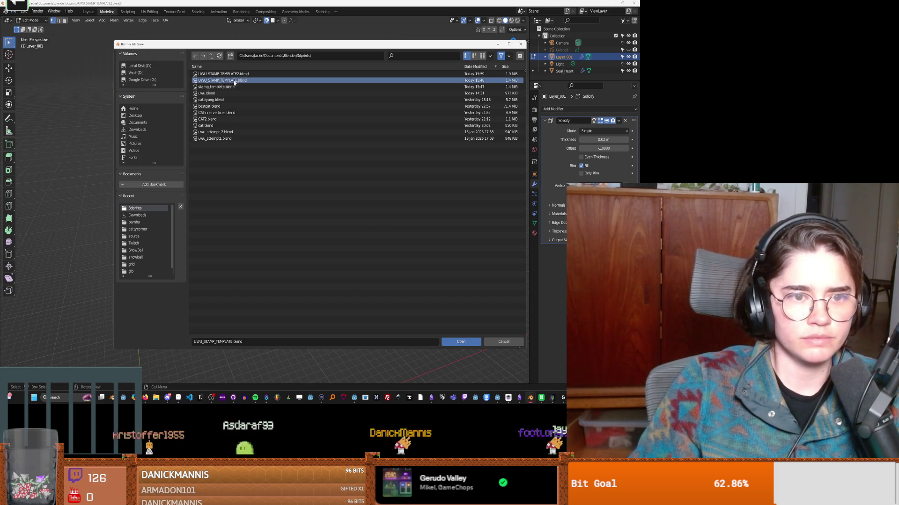
{"action": "left_click", "coordinate": [459, 342]}
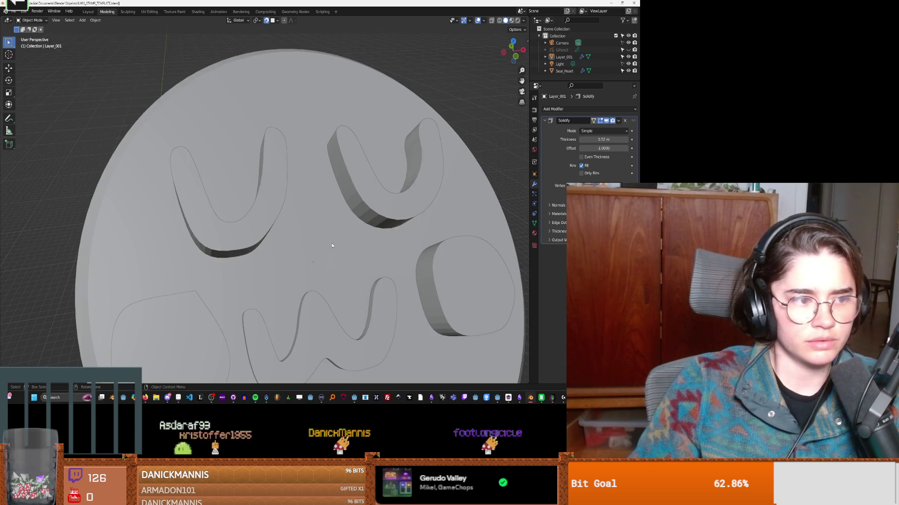
Step: Open the recent stamp_template.blend, discarding unsaved changes
{"action": "left_click", "coordinate": [628, 57]}
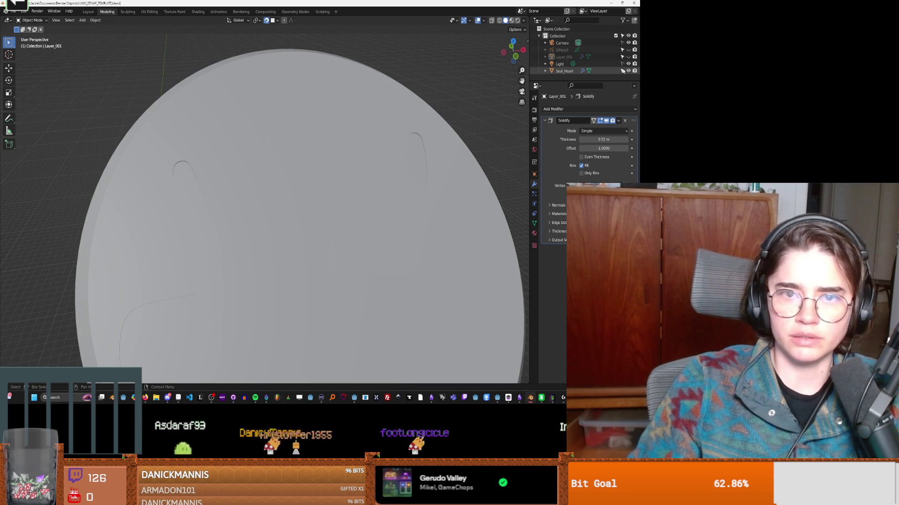
{"action": "left_click", "coordinate": [12, 11]}
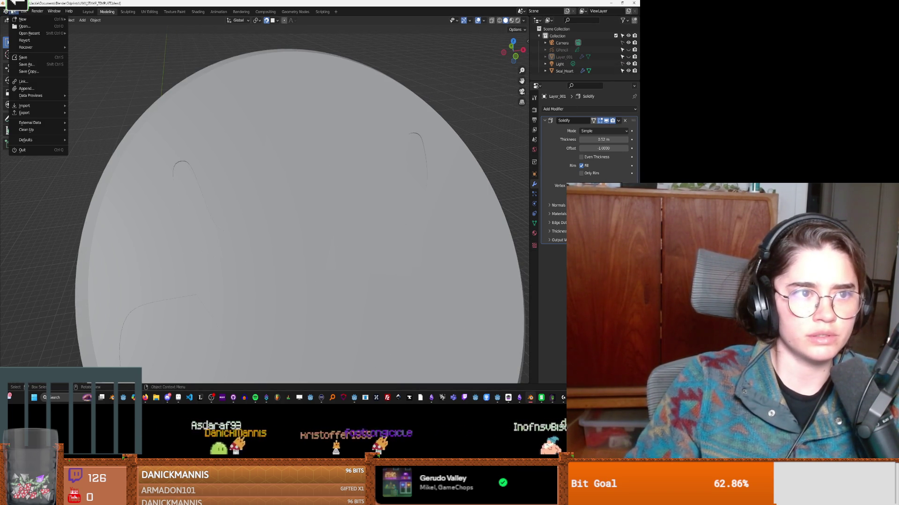
{"action": "mouse_move", "coordinate": [29, 33]}
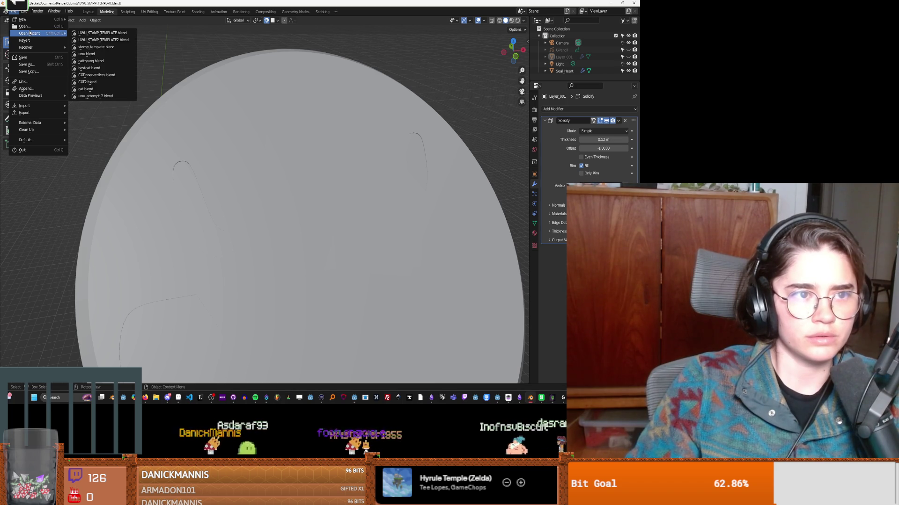
{"action": "left_click", "coordinate": [93, 48]}
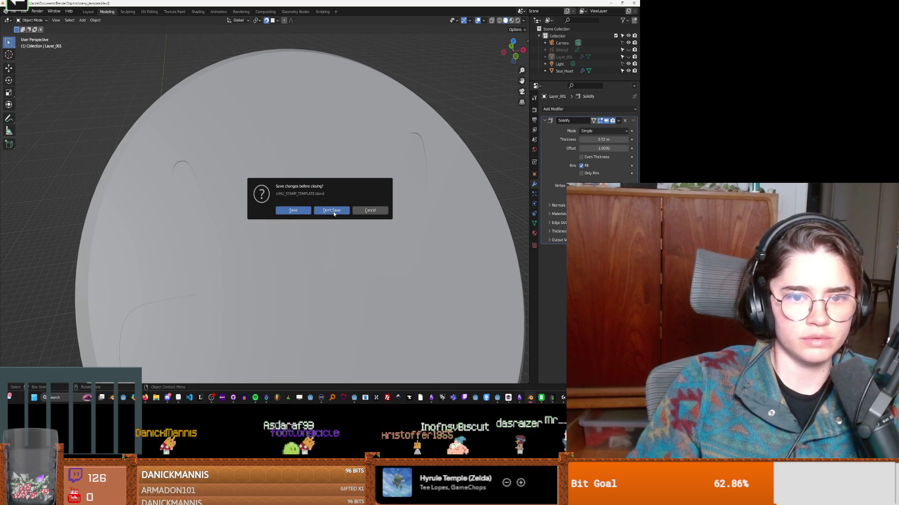
{"action": "left_click", "coordinate": [331, 211]}
{"action": "mouse_move", "coordinate": [334, 214]}
{"action": "middle_mouse_down"}
{"action": "mouse_move", "coordinate": [372, 233]}
{"action": "mouse_move", "coordinate": [358, 233]}
{"action": "mouse_move", "coordinate": [423, 220]}
{"action": "middle_mouse_up"}
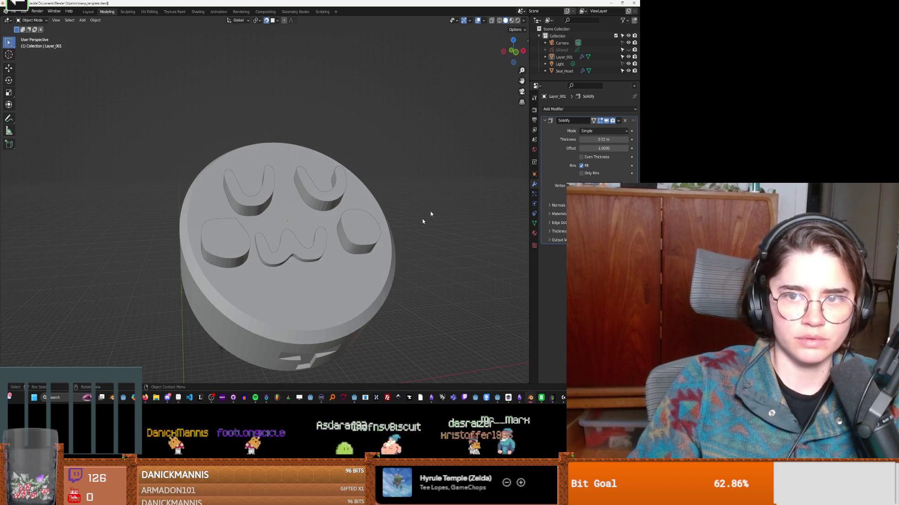
Step: Hide Layer_001 and put the Seal_Heart disc into Edit Mode
{"action": "left_click", "coordinate": [628, 57]}
{"action": "left_click", "coordinate": [589, 71]}
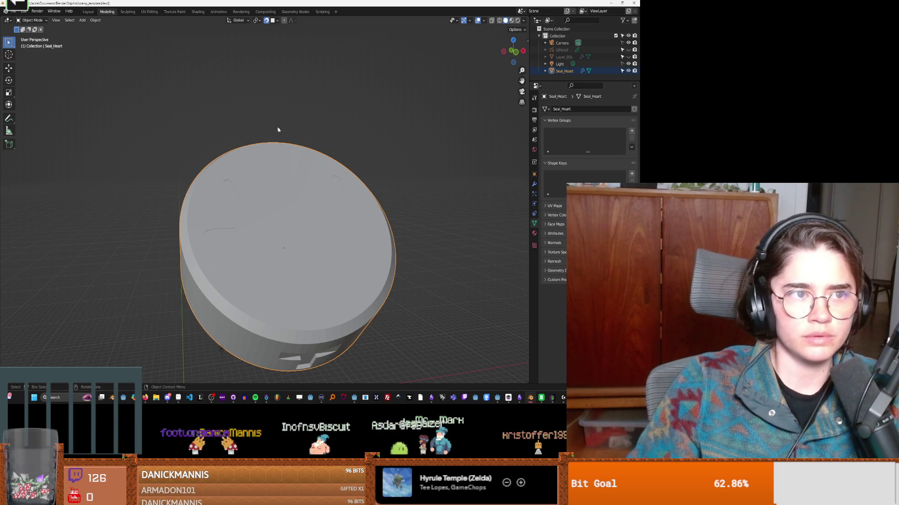
{"action": "key", "text": "Tab"}
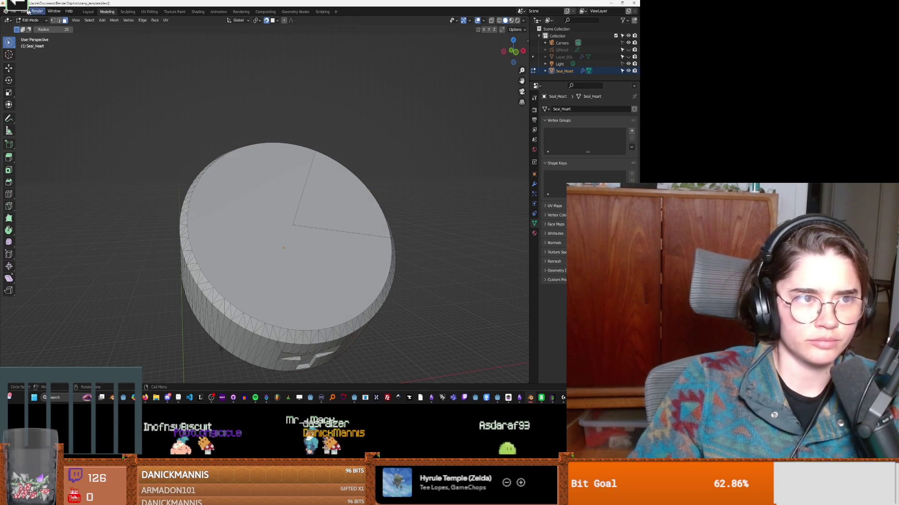
{"action": "left_click", "coordinate": [13, 11]}
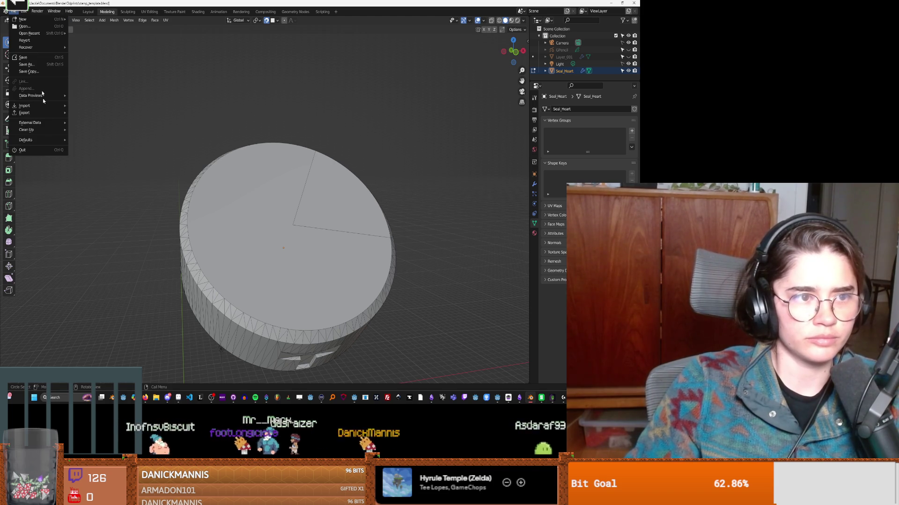
Step: Cancel an STL import and switch over to Bambu Studio
{"action": "mouse_move", "coordinate": [39, 106]}
{"action": "left_click", "coordinate": [94, 161]}
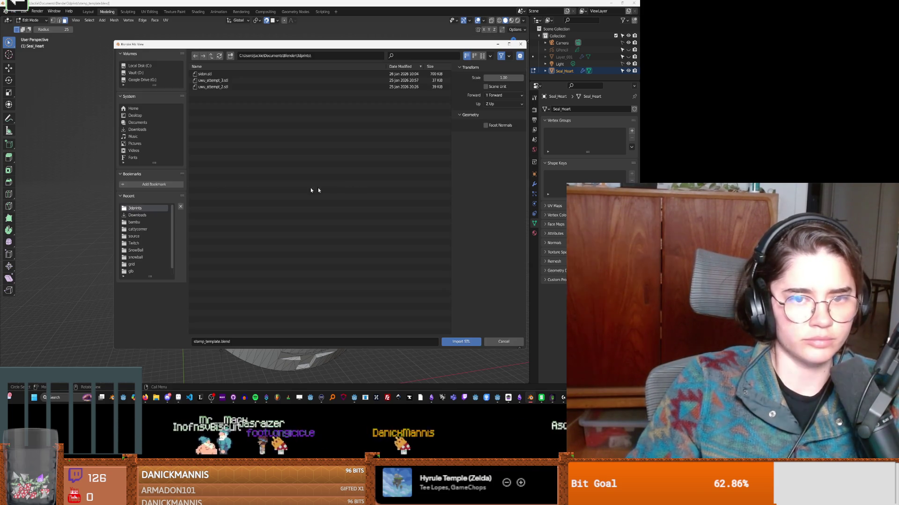
{"action": "key", "text": "Escape"}
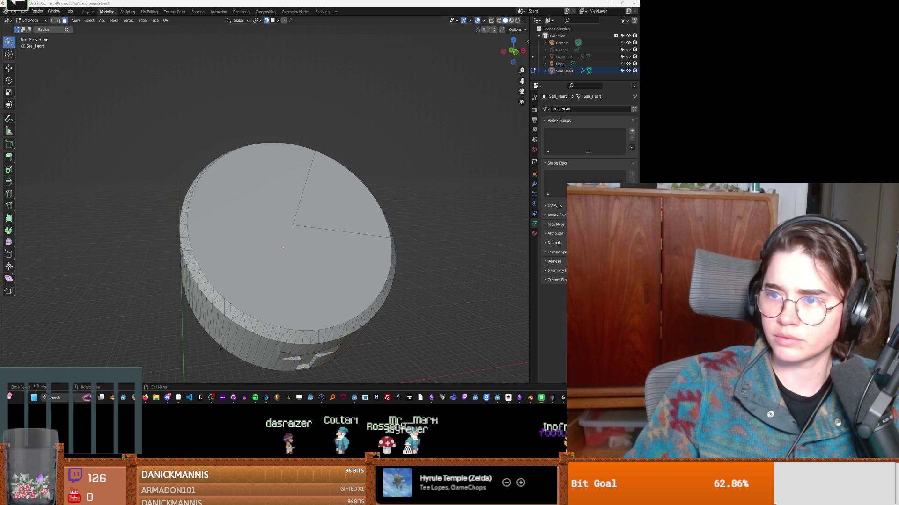
{"action": "key", "text": "alt+Tab"}
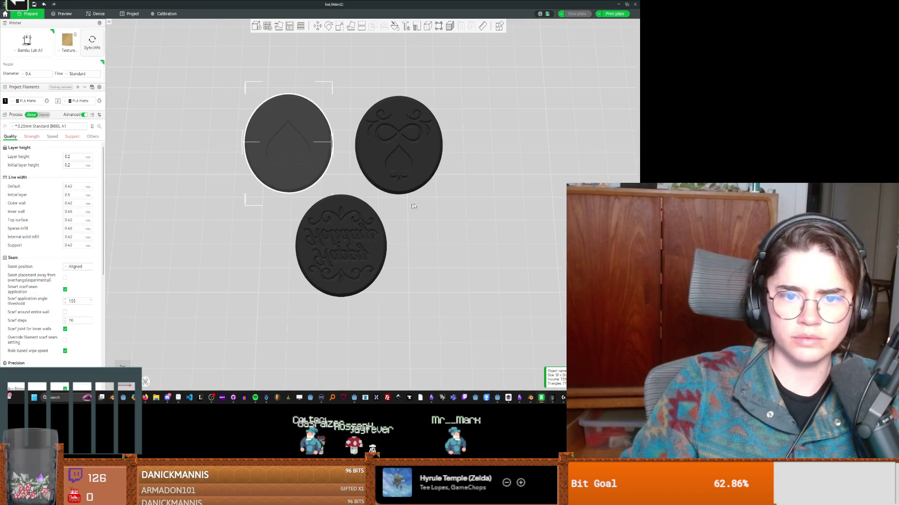
Step: Start exporting the heart seal coin as STL in Bambu Studio, cancel it, and return to Blender
{"action": "right_click", "coordinate": [288, 139]}
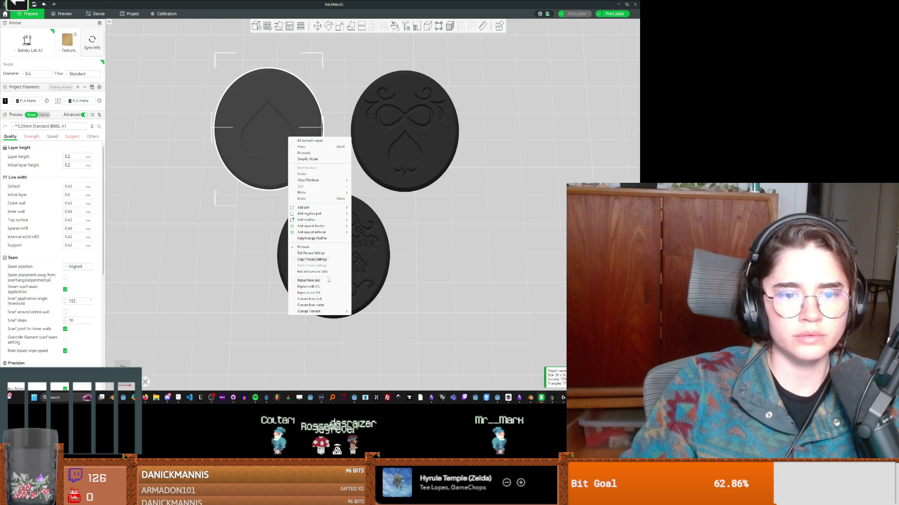
{"action": "left_click", "coordinate": [311, 293]}
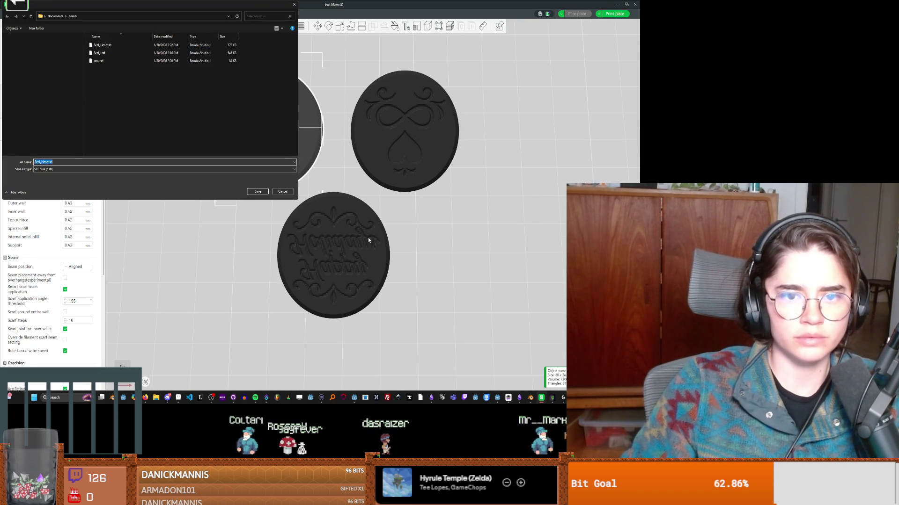
{"action": "left_click", "coordinate": [289, 194]}
{"action": "key", "text": "alt+Tab"}
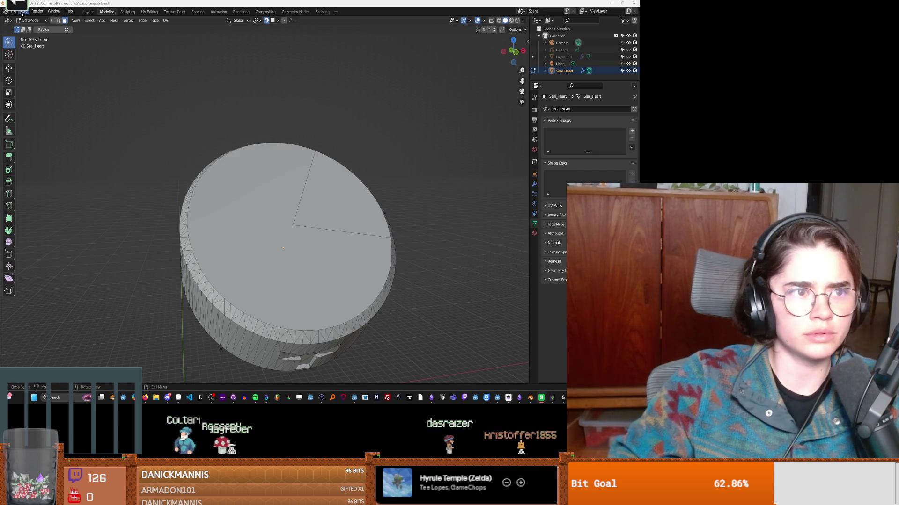
Step: Import Seal_Heart.stl from the Documents\bambu folder through File > Import > Stl
{"action": "left_click", "coordinate": [14, 11]}
{"action": "mouse_move", "coordinate": [26, 106]}
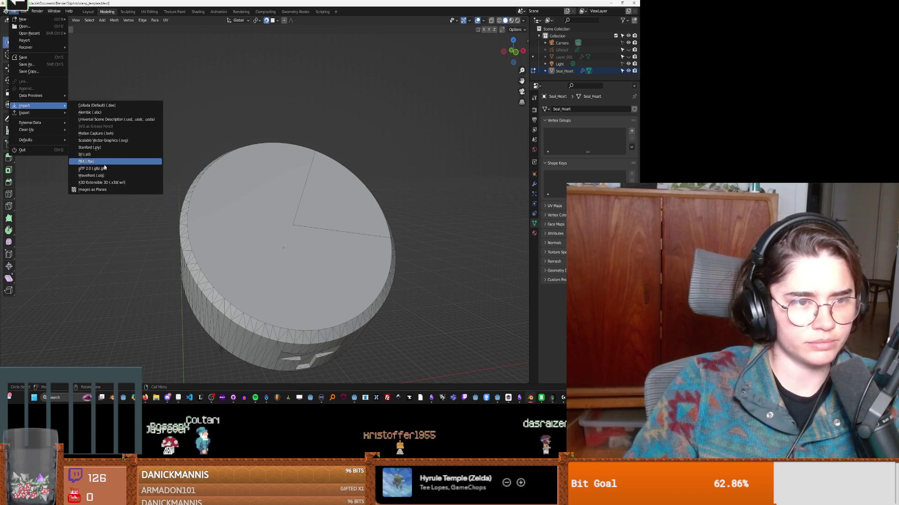
{"action": "left_click", "coordinate": [85, 154]}
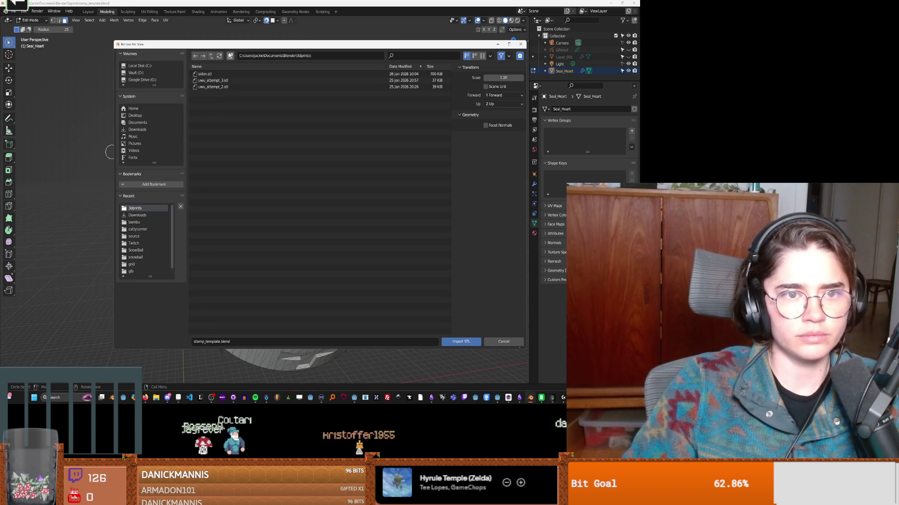
{"action": "left_click", "coordinate": [211, 56]}
{"action": "key", "text": "BackSpace"}
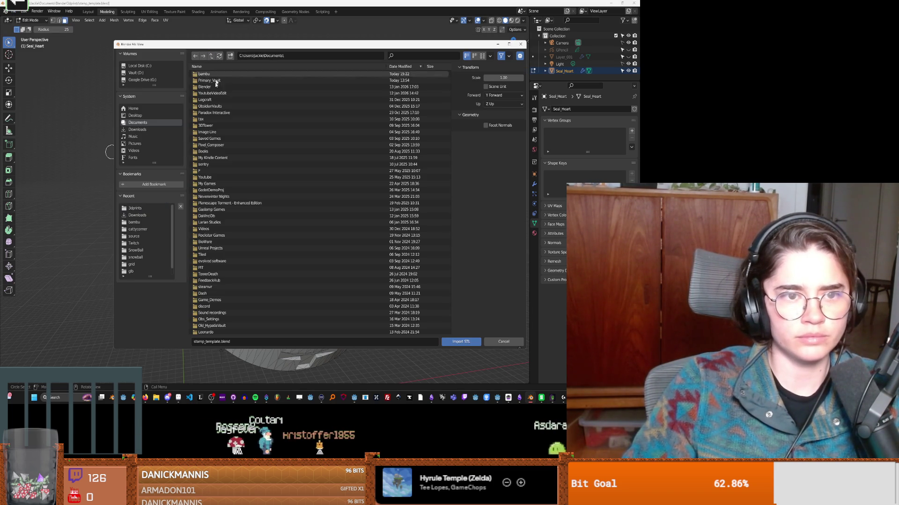
{"action": "double_click", "coordinate": [217, 75]}
{"action": "left_click", "coordinate": [214, 75]}
{"action": "left_click", "coordinate": [460, 342]}
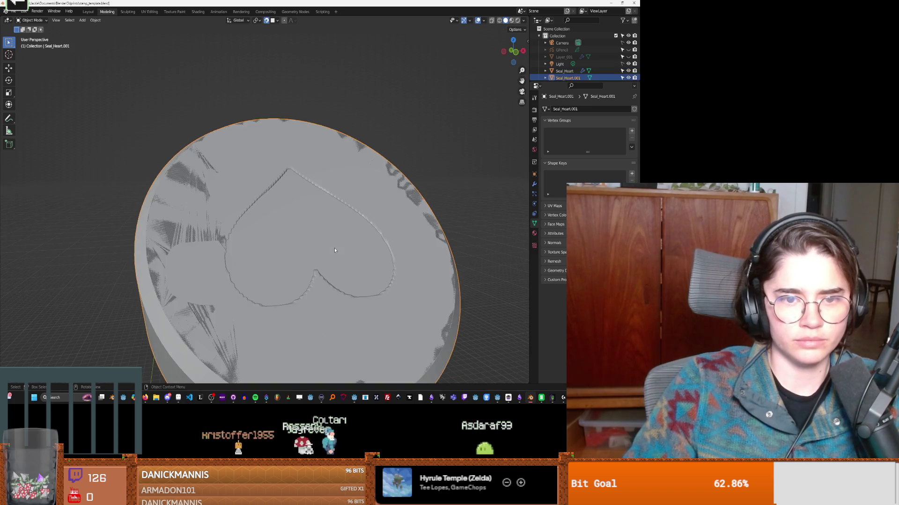
Step: Enter Edit Mode on the imported seal and circle-select faces along the disc's rim around the heart
{"action": "key", "text": "Tab"}
{"action": "mouse_move", "coordinate": [242, 208]}
{"action": "middle_mouse_down"}
{"action": "mouse_move", "coordinate": [307, 242]}
{"action": "mouse_move", "coordinate": [301, 265]}
{"action": "mouse_move", "coordinate": [227, 243]}
{"action": "mouse_move", "coordinate": [281, 232]}
{"action": "middle_mouse_up"}
{"action": "left_click_drag", "start_coordinate": [225, 195], "coordinate": [217, 199]}
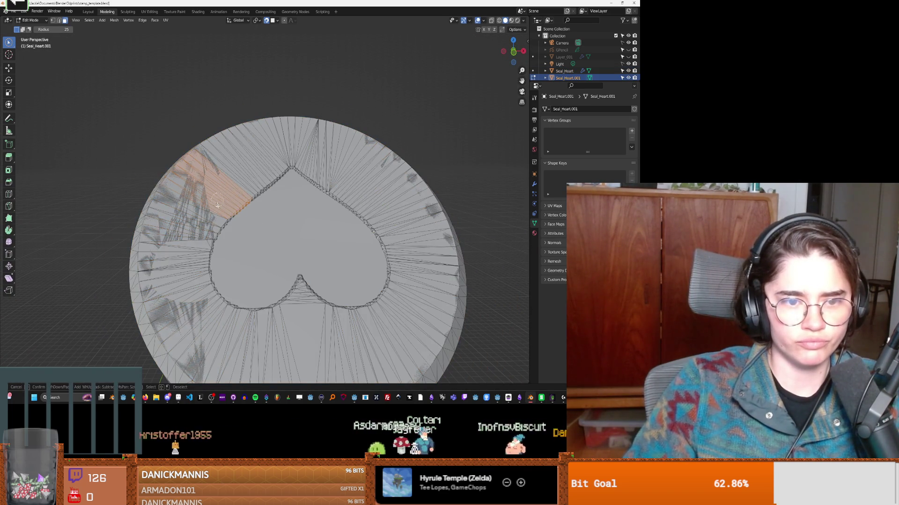
{"action": "mouse_move", "coordinate": [227, 253]}
{"action": "left_mouse_down"}
{"action": "mouse_move", "coordinate": [201, 274]}
{"action": "mouse_move", "coordinate": [342, 304]}
{"action": "left_mouse_up"}
{"action": "left_click_drag", "start_coordinate": [391, 276], "coordinate": [242, 194]}
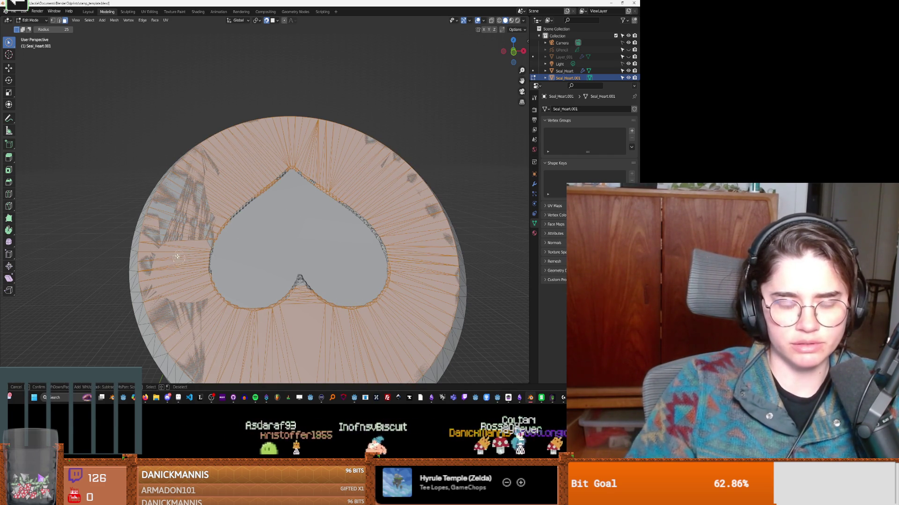
Step: Restart the selection with a patch beside the heart, then orbit to a side view of the disc
{"action": "left_click_drag", "start_coordinate": [262, 267], "coordinate": [219, 281]}
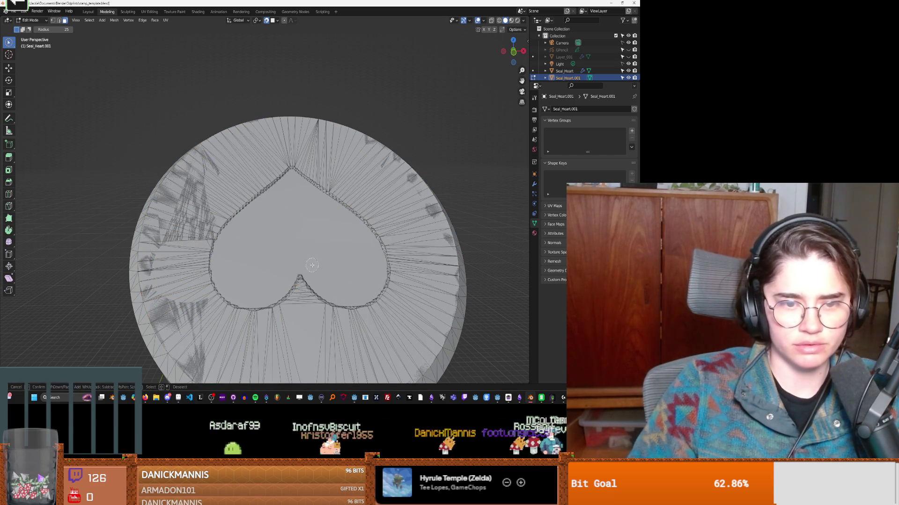
{"action": "middle_click_drag", "start_coordinate": [276, 243], "coordinate": [373, 199]}
{"action": "mouse_move", "coordinate": [451, 141]}
{"action": "middle_mouse_down"}
{"action": "mouse_move", "coordinate": [370, 197]}
{"action": "mouse_move", "coordinate": [282, 193]}
{"action": "mouse_move", "coordinate": [287, 145]}
{"action": "mouse_move", "coordinate": [410, 157]}
{"action": "middle_mouse_up"}
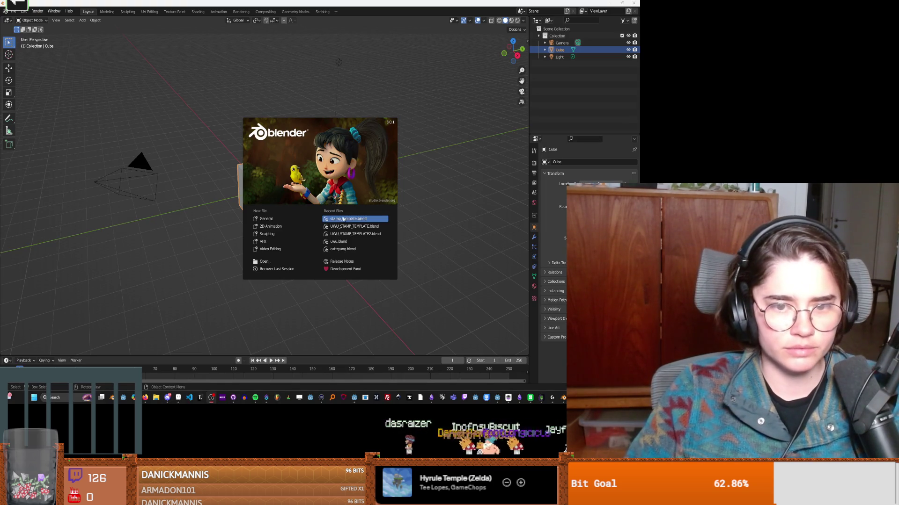
Step: Open stamp_template.blend and import Seal_Heart.stl from Documents\bambu
{"action": "left_click", "coordinate": [358, 218]}
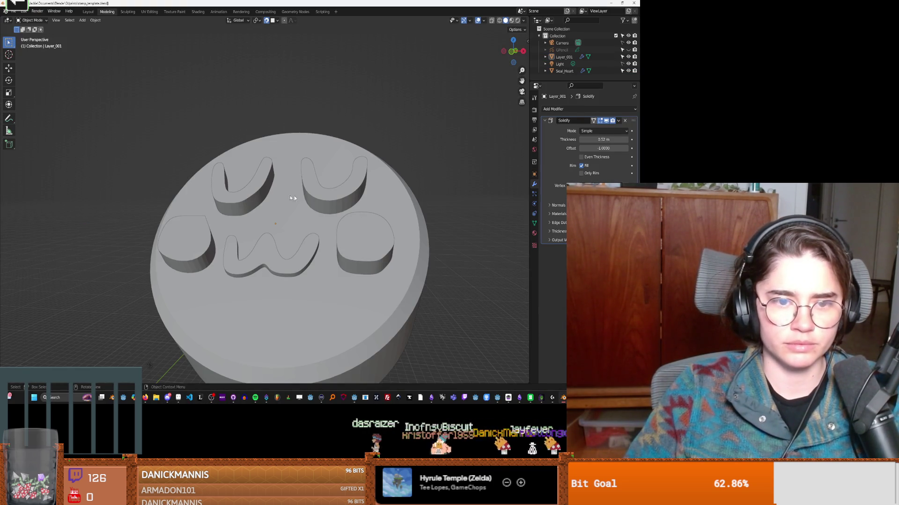
{"action": "left_click", "coordinate": [13, 11]}
{"action": "mouse_move", "coordinate": [33, 108]}
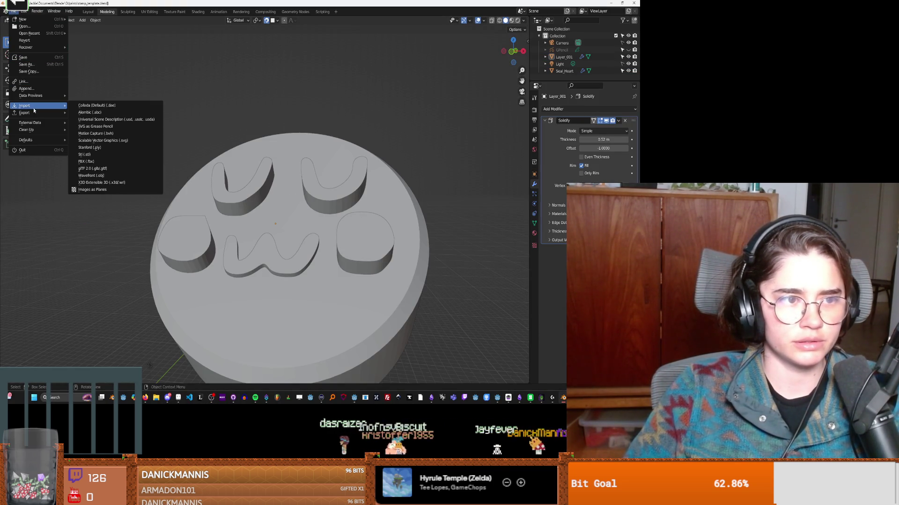
{"action": "left_click", "coordinate": [104, 155]}
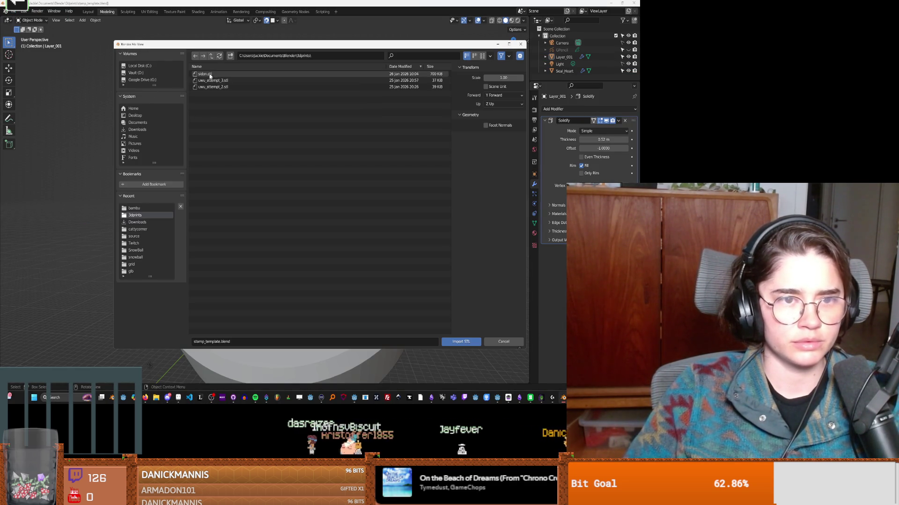
{"action": "left_click", "coordinate": [210, 56]}
{"action": "left_click", "coordinate": [210, 56]}
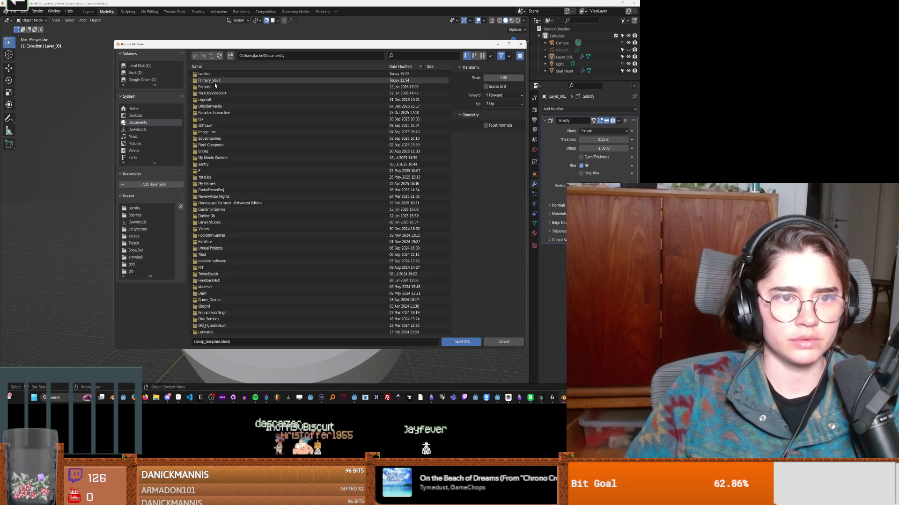
{"action": "left_click", "coordinate": [212, 80]}
{"action": "left_click", "coordinate": [211, 74]}
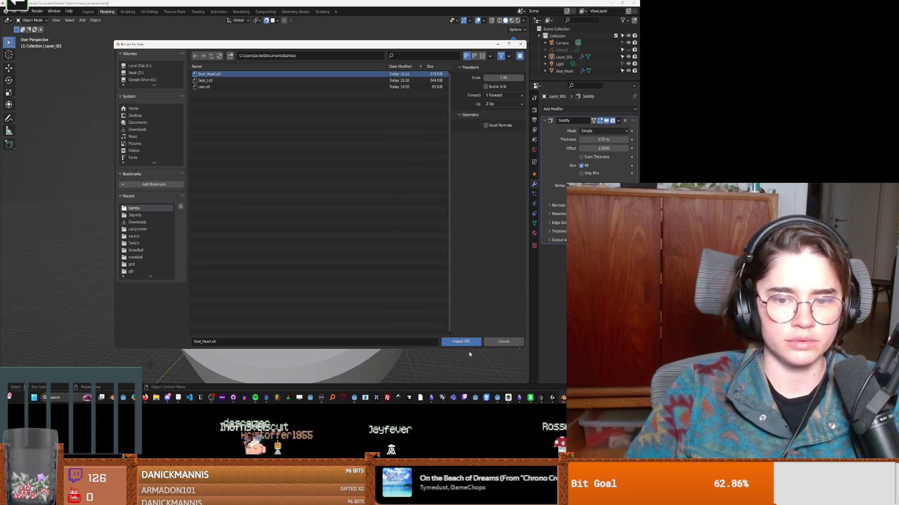
{"action": "left_click", "coordinate": [461, 342]}
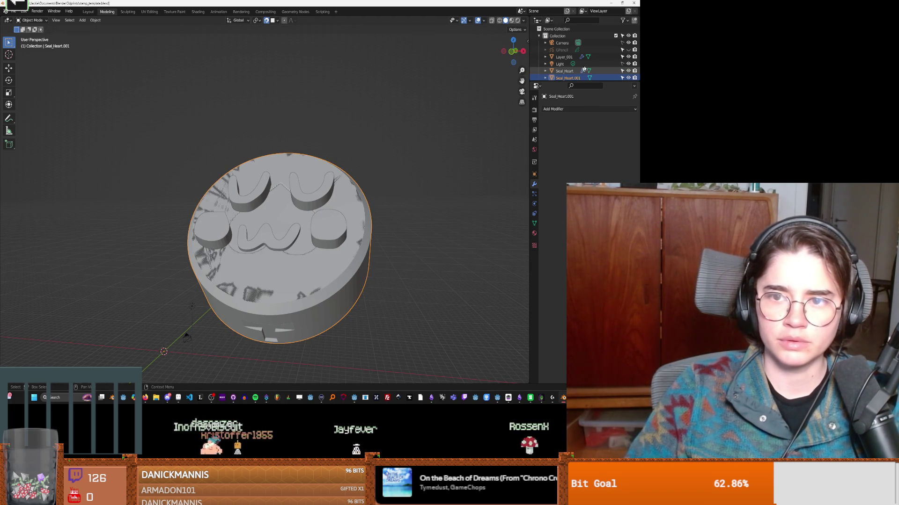
Step: Delete the old Seal_Heart and Layer_001 objects and put Seal_Heart.001 into Edit Mode
{"action": "left_click", "coordinate": [588, 71]}
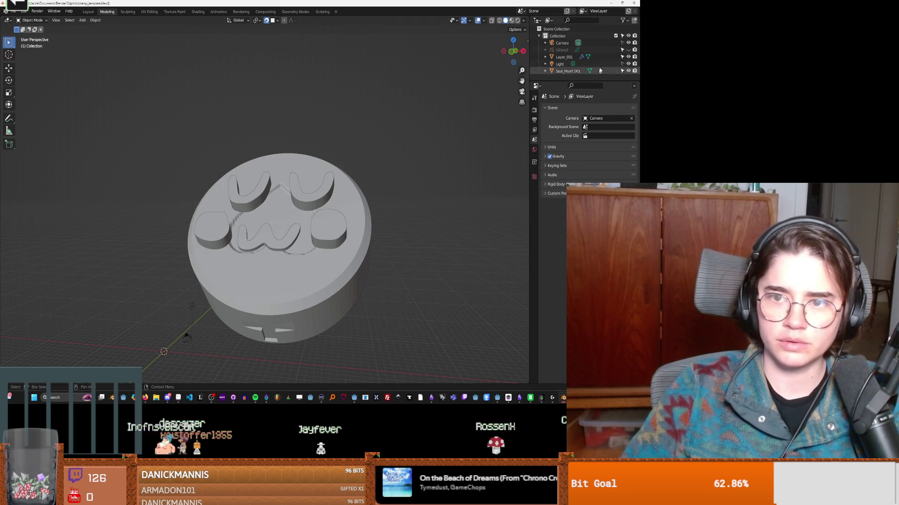
{"action": "key", "text": "x"}
{"action": "left_click", "coordinate": [594, 55]}
{"action": "key", "text": "Delete"}
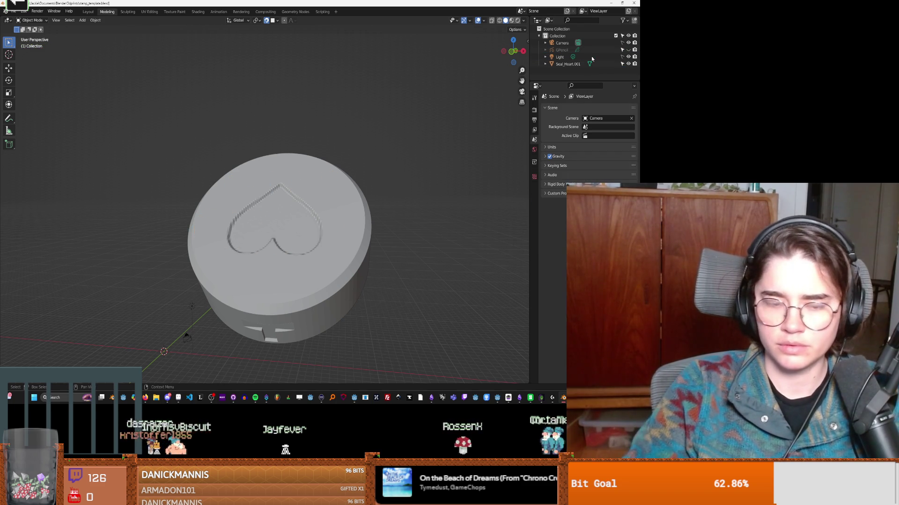
{"action": "mouse_move", "coordinate": [418, 155]}
{"action": "middle_mouse_down"}
{"action": "mouse_move", "coordinate": [308, 218]}
{"action": "mouse_move", "coordinate": [262, 225]}
{"action": "middle_mouse_up"}
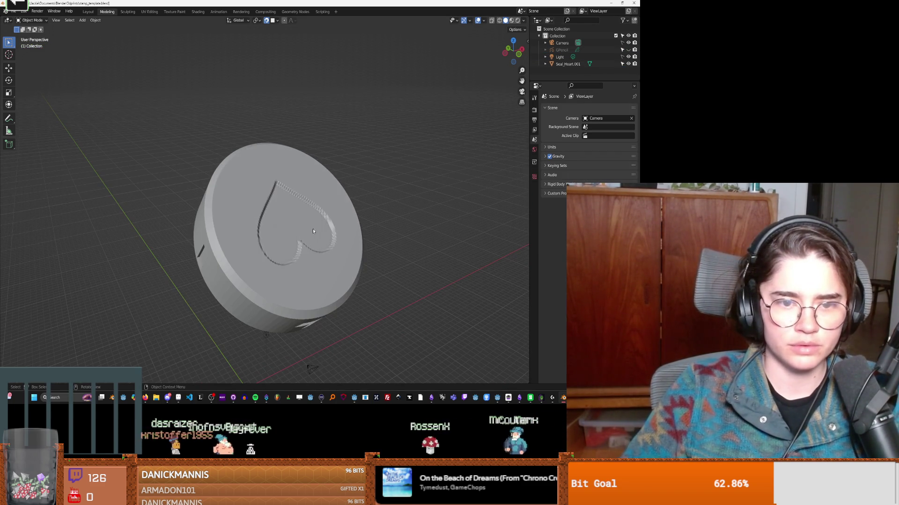
{"action": "left_click", "coordinate": [578, 65]}
{"action": "key", "text": "Tab"}
Step: Circle-select faces around the heart's upper-left edge and apply Limited Dissolve to them
{"action": "middle_click_drag", "start_coordinate": [375, 200], "coordinate": [314, 222]}
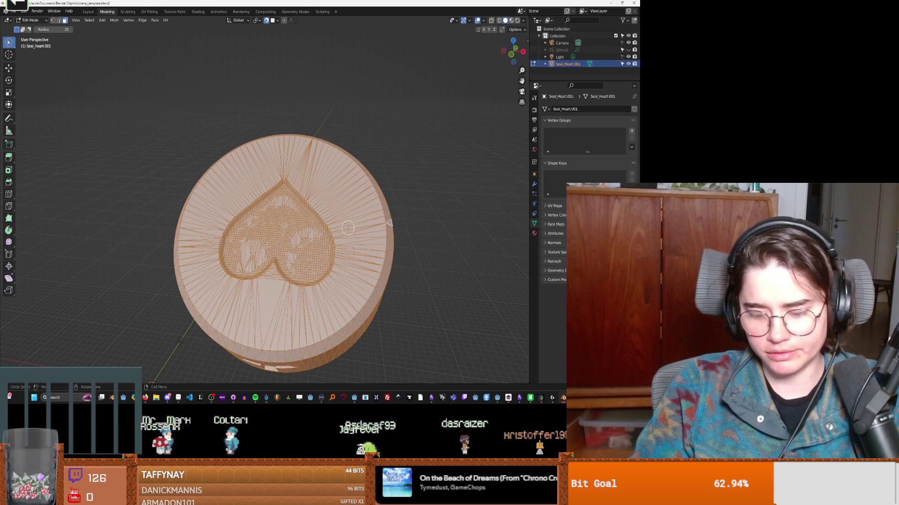
{"action": "left_click_drag", "start_coordinate": [347, 228], "coordinate": [351, 206]}
{"action": "mouse_move", "coordinate": [253, 178]}
{"action": "left_mouse_down"}
{"action": "mouse_move", "coordinate": [248, 220]}
{"action": "mouse_move", "coordinate": [226, 255]}
{"action": "left_mouse_up"}
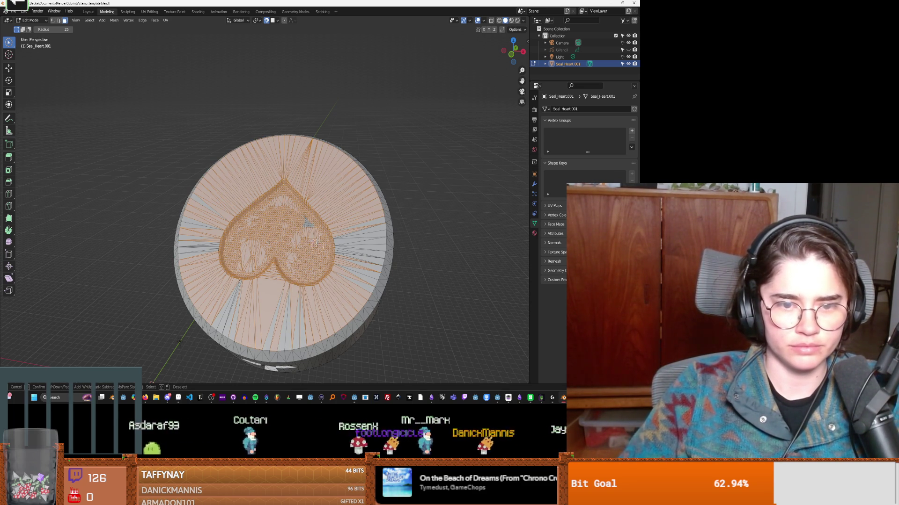
{"action": "key", "text": "x"}
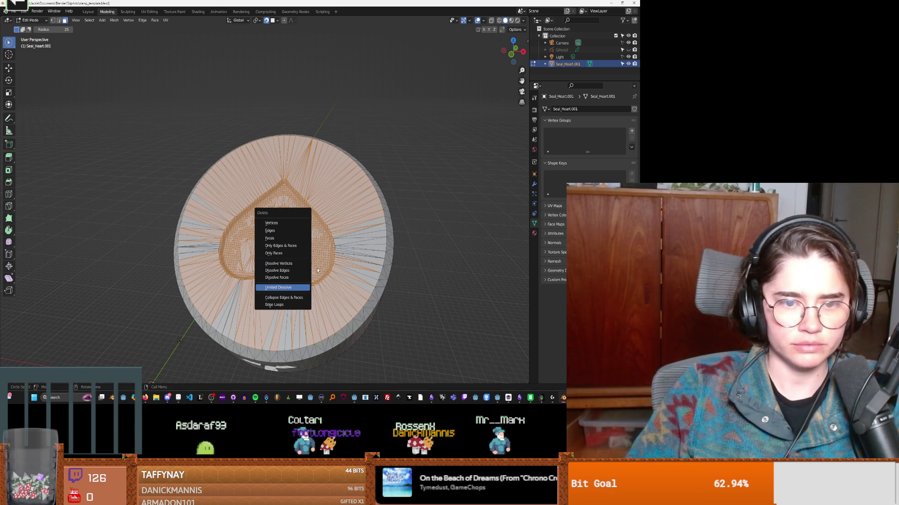
{"action": "key", "text": "Return"}
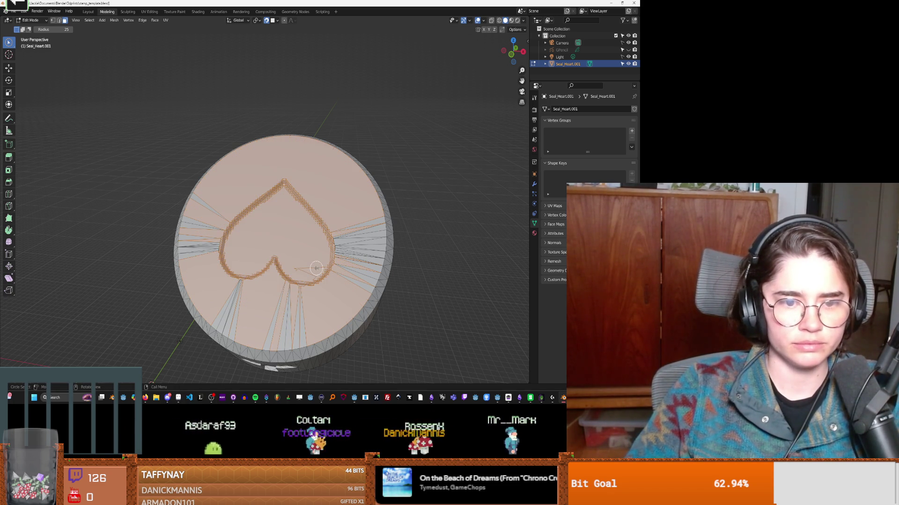
Step: Undo the dissolve to keep the dense triangles, deselect everything, and move to the Sculpting workspace
{"action": "scroll", "coordinate": [317, 268], "scroll_direction": "up", "scroll_amount": 5}
{"action": "scroll", "coordinate": [279, 284], "scroll_direction": "down", "scroll_amount": 2}
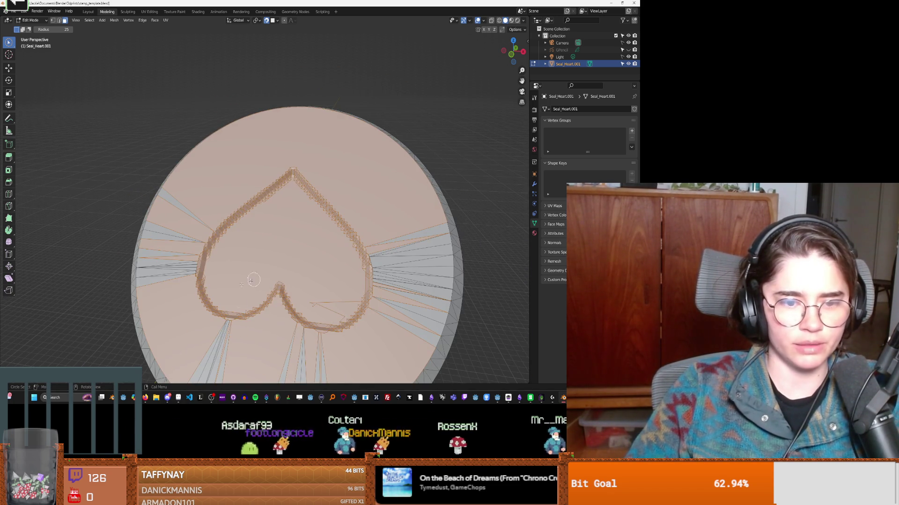
{"action": "scroll", "coordinate": [283, 279], "scroll_direction": "up", "scroll_amount": 1}
{"action": "key", "text": "ctrl+z"}
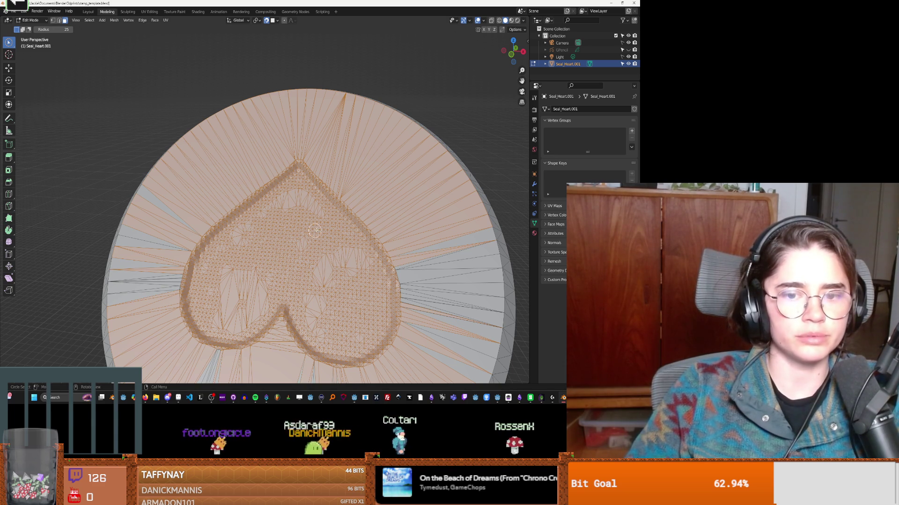
{"action": "key", "text": "alt+a"}
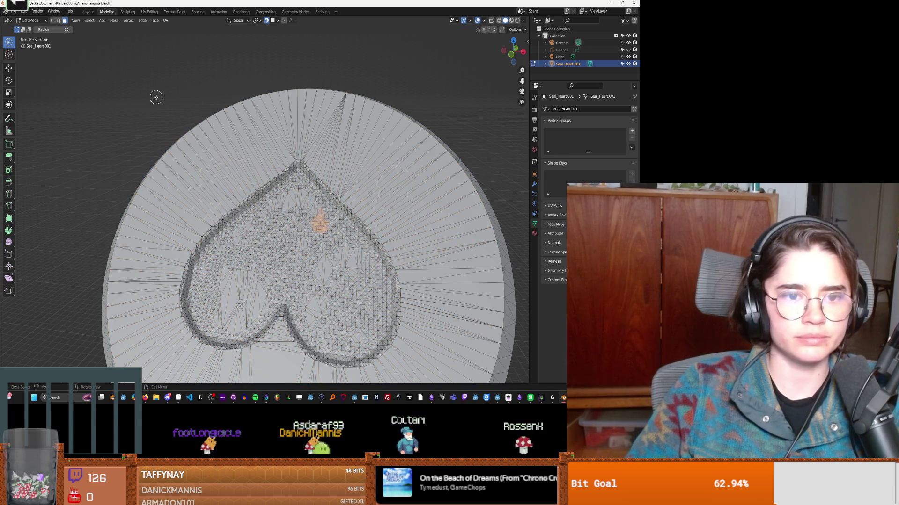
{"action": "left_click", "coordinate": [131, 12]}
Step: Try Draw brush strokes on the heart's left lobe, undoing each one
{"action": "mouse_move", "coordinate": [159, 220]}
{"action": "left_mouse_down"}
{"action": "mouse_move", "coordinate": [154, 210]}
{"action": "mouse_move", "coordinate": [117, 262]}
{"action": "mouse_move", "coordinate": [133, 290]}
{"action": "mouse_move", "coordinate": [187, 248]}
{"action": "mouse_move", "coordinate": [224, 267]}
{"action": "mouse_move", "coordinate": [206, 290]}
{"action": "mouse_move", "coordinate": [176, 303]}
{"action": "mouse_move", "coordinate": [202, 255]}
{"action": "mouse_move", "coordinate": [150, 281]}
{"action": "mouse_move", "coordinate": [127, 225]}
{"action": "mouse_move", "coordinate": [212, 159]}
{"action": "mouse_move", "coordinate": [200, 162]}
{"action": "left_mouse_up"}
{"action": "key", "text": "Escape"}
{"action": "mouse_move", "coordinate": [116, 206]}
{"action": "left_mouse_down"}
{"action": "mouse_move", "coordinate": [140, 220]}
{"action": "mouse_move", "coordinate": [117, 248]}
{"action": "mouse_move", "coordinate": [176, 255]}
{"action": "left_mouse_up"}
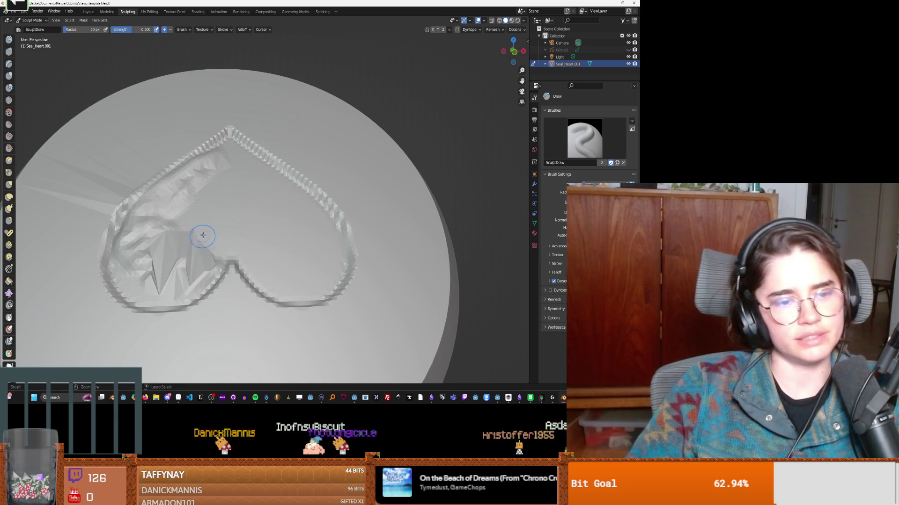
{"action": "key", "text": "ctrl+z"}
{"action": "middle_click_drag", "start_coordinate": [145, 218], "coordinate": [261, 225]}
{"action": "mouse_move", "coordinate": [261, 225]}
{"action": "left_mouse_down"}
{"action": "mouse_move", "coordinate": [220, 226]}
{"action": "mouse_move", "coordinate": [219, 255]}
{"action": "mouse_move", "coordinate": [276, 239]}
{"action": "mouse_move", "coordinate": [283, 273]}
{"action": "mouse_move", "coordinate": [332, 225]}
{"action": "mouse_move", "coordinate": [323, 281]}
{"action": "left_mouse_up"}
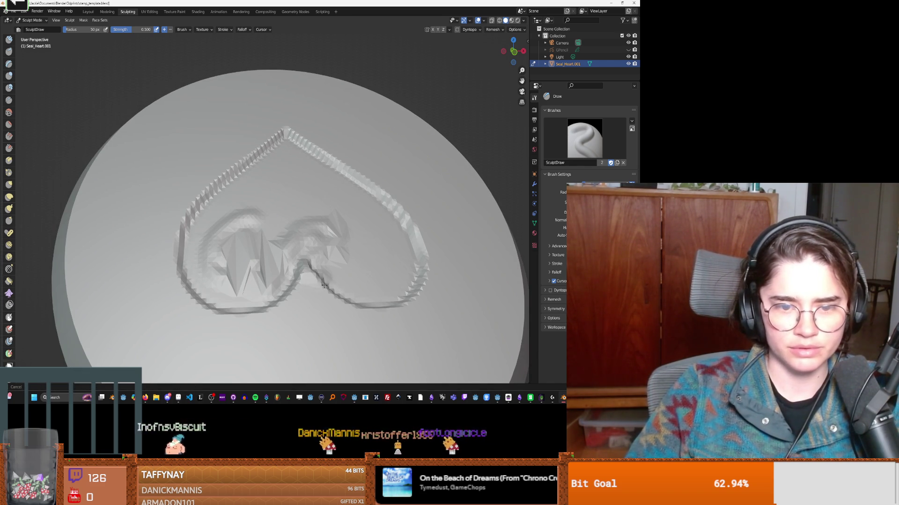
{"action": "key", "text": "ctrl+z"}
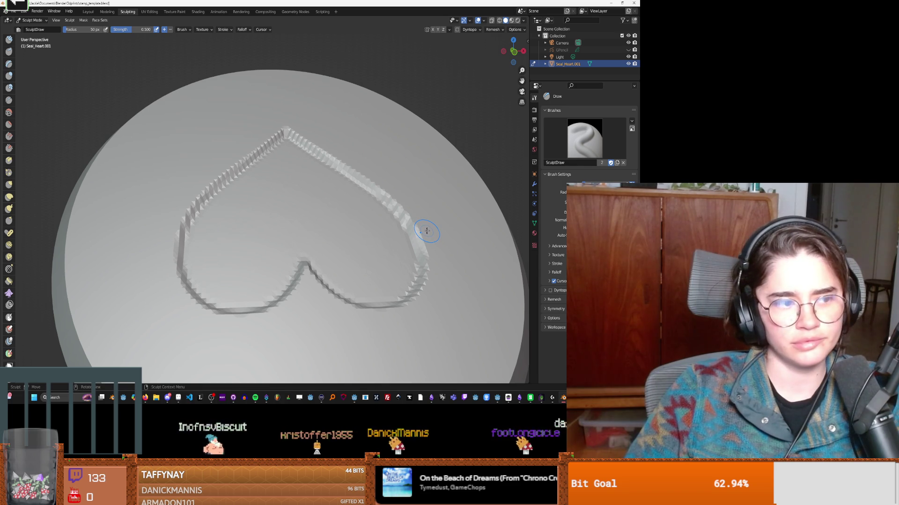
{"action": "middle_click_drag", "start_coordinate": [323, 226], "coordinate": [311, 233]}
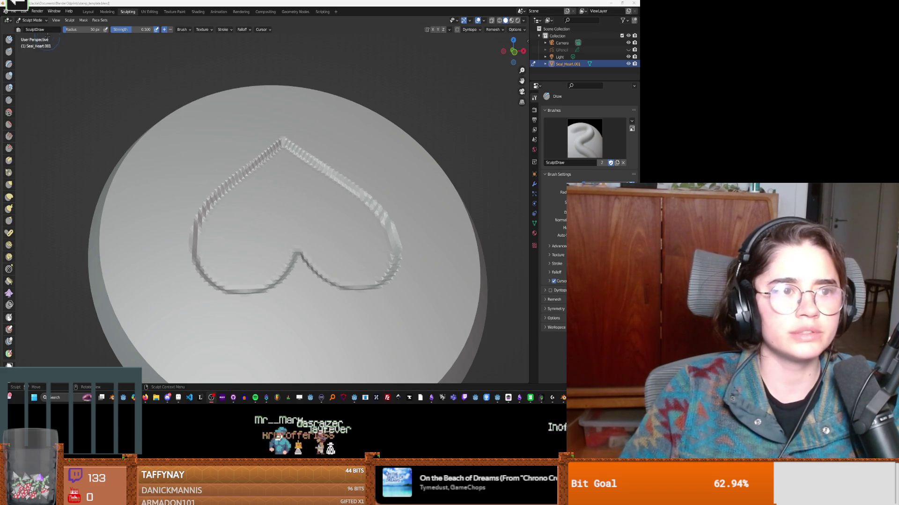
Step: Turn on dynamic topology and sculpt bumps inside the heart and along its upper-left edge
{"action": "left_click", "coordinate": [475, 31]}
{"action": "left_click", "coordinate": [457, 29]}
{"action": "mouse_move", "coordinate": [278, 208]}
{"action": "left_mouse_down"}
{"action": "mouse_move", "coordinate": [205, 244]}
{"action": "mouse_move", "coordinate": [220, 281]}
{"action": "mouse_move", "coordinate": [288, 255]}
{"action": "mouse_move", "coordinate": [299, 227]}
{"action": "mouse_move", "coordinate": [196, 253]}
{"action": "mouse_move", "coordinate": [258, 278]}
{"action": "mouse_move", "coordinate": [216, 281]}
{"action": "mouse_move", "coordinate": [243, 283]}
{"action": "mouse_move", "coordinate": [286, 234]}
{"action": "mouse_move", "coordinate": [321, 220]}
{"action": "mouse_move", "coordinate": [329, 265]}
{"action": "mouse_move", "coordinate": [381, 268]}
{"action": "left_mouse_up"}
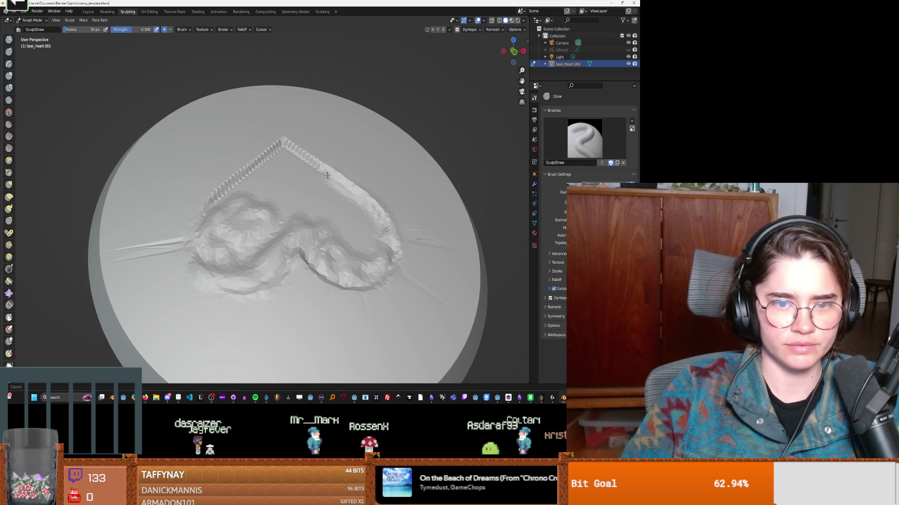
{"action": "mouse_move", "coordinate": [289, 153]}
{"action": "left_mouse_down"}
{"action": "mouse_move", "coordinate": [225, 212]}
{"action": "mouse_move", "coordinate": [287, 175]}
{"action": "left_mouse_up"}
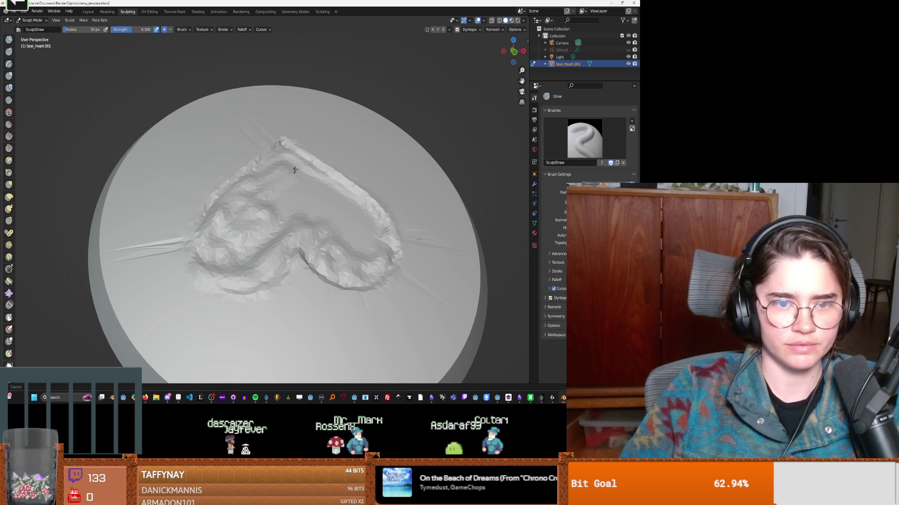
{"action": "mouse_move", "coordinate": [275, 228]}
{"action": "left_mouse_down"}
{"action": "mouse_move", "coordinate": [323, 213]}
{"action": "mouse_move", "coordinate": [369, 230]}
{"action": "mouse_move", "coordinate": [332, 234]}
{"action": "mouse_move", "coordinate": [326, 188]}
{"action": "mouse_move", "coordinate": [223, 197]}
{"action": "left_mouse_up"}
{"action": "middle_click_drag", "start_coordinate": [234, 190], "coordinate": [323, 229]}
{"action": "left_click_drag", "start_coordinate": [334, 247], "coordinate": [292, 253]}
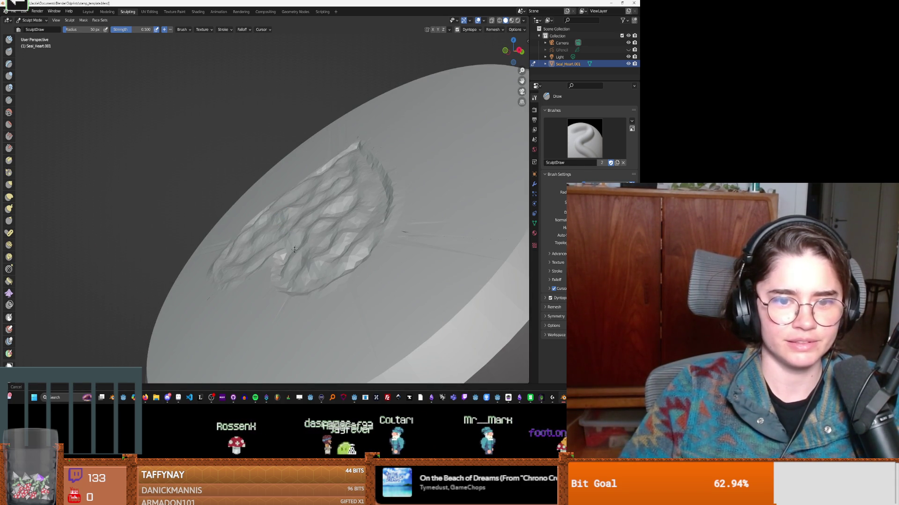
Step: Reshape the heart's lower-right and upper-right edges and sculpt ridges across its interior
{"action": "middle_click_drag", "start_coordinate": [255, 217], "coordinate": [309, 262]}
{"action": "mouse_move", "coordinate": [309, 262]}
{"action": "left_mouse_down"}
{"action": "mouse_move", "coordinate": [373, 286]}
{"action": "mouse_move", "coordinate": [394, 277]}
{"action": "left_mouse_up"}
{"action": "mouse_move", "coordinate": [365, 189]}
{"action": "left_mouse_down"}
{"action": "mouse_move", "coordinate": [323, 164]}
{"action": "mouse_move", "coordinate": [252, 191]}
{"action": "left_mouse_up"}
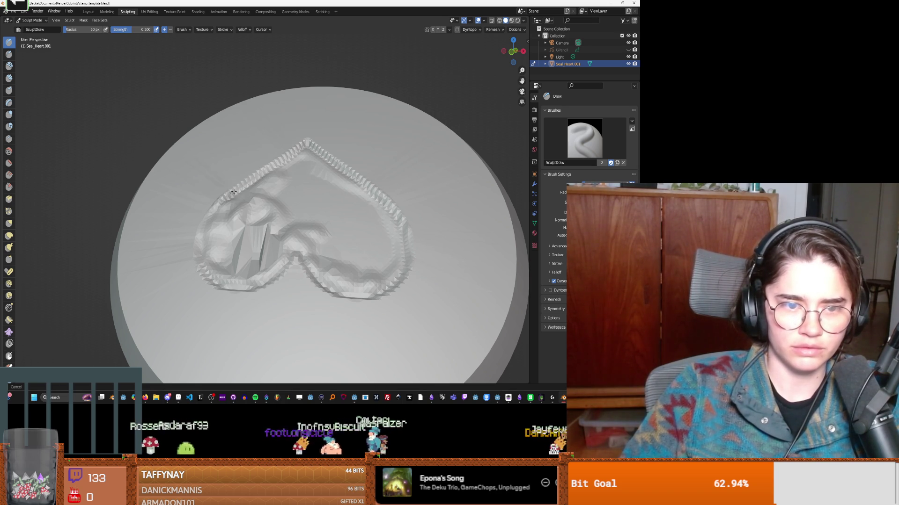
{"action": "mouse_move", "coordinate": [284, 161]}
{"action": "left_mouse_down"}
{"action": "mouse_move", "coordinate": [234, 196]}
{"action": "mouse_move", "coordinate": [300, 164]}
{"action": "mouse_move", "coordinate": [276, 221]}
{"action": "mouse_move", "coordinate": [311, 241]}
{"action": "mouse_move", "coordinate": [403, 255]}
{"action": "left_mouse_up"}
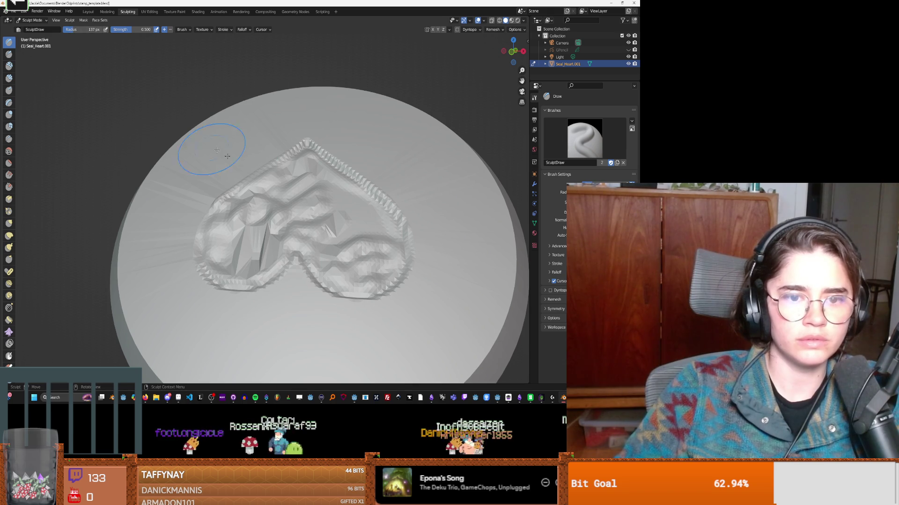
{"action": "left_click", "coordinate": [355, 218]}
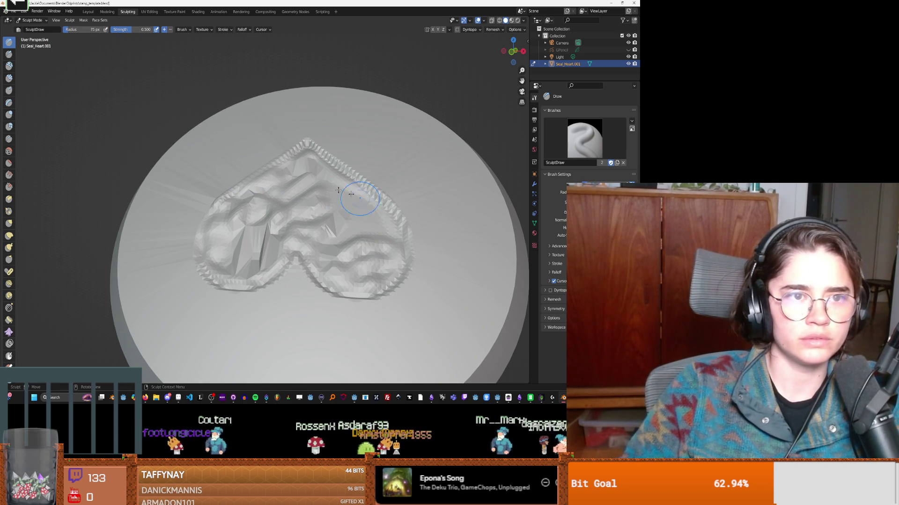
{"action": "mouse_move", "coordinate": [359, 192]}
{"action": "left_mouse_down"}
{"action": "mouse_move", "coordinate": [365, 224]}
{"action": "mouse_move", "coordinate": [303, 148]}
{"action": "mouse_move", "coordinate": [366, 190]}
{"action": "mouse_move", "coordinate": [398, 243]}
{"action": "mouse_move", "coordinate": [347, 293]}
{"action": "mouse_move", "coordinate": [302, 256]}
{"action": "mouse_move", "coordinate": [275, 261]}
{"action": "left_mouse_up"}
{"action": "mouse_move", "coordinate": [344, 261]}
{"action": "left_mouse_down"}
{"action": "mouse_move", "coordinate": [248, 255]}
{"action": "mouse_move", "coordinate": [309, 194]}
{"action": "mouse_move", "coordinate": [387, 213]}
{"action": "mouse_move", "coordinate": [311, 157]}
{"action": "mouse_move", "coordinate": [239, 206]}
{"action": "mouse_move", "coordinate": [243, 197]}
{"action": "mouse_move", "coordinate": [268, 258]}
{"action": "mouse_move", "coordinate": [265, 192]}
{"action": "left_mouse_up"}
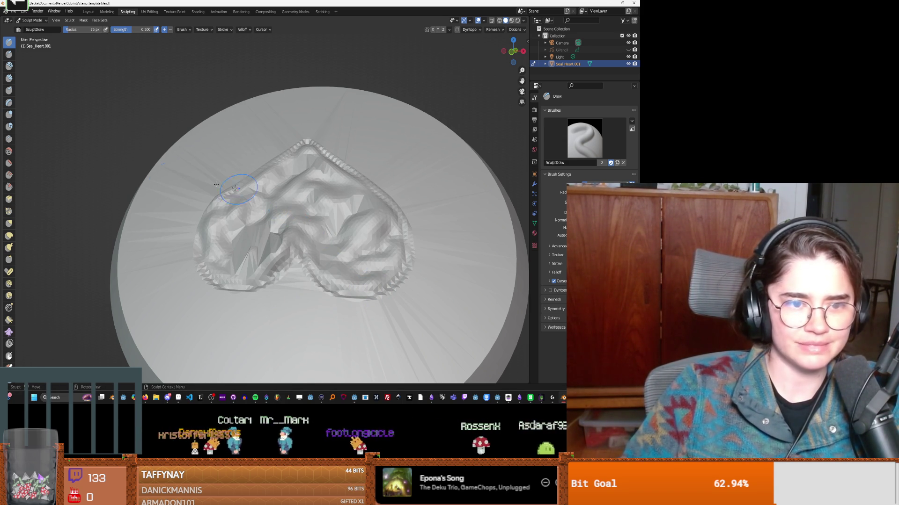
{"action": "left_click", "coordinate": [9, 163]}
{"action": "left_click_drag", "start_coordinate": [243, 220], "coordinate": [290, 221]}
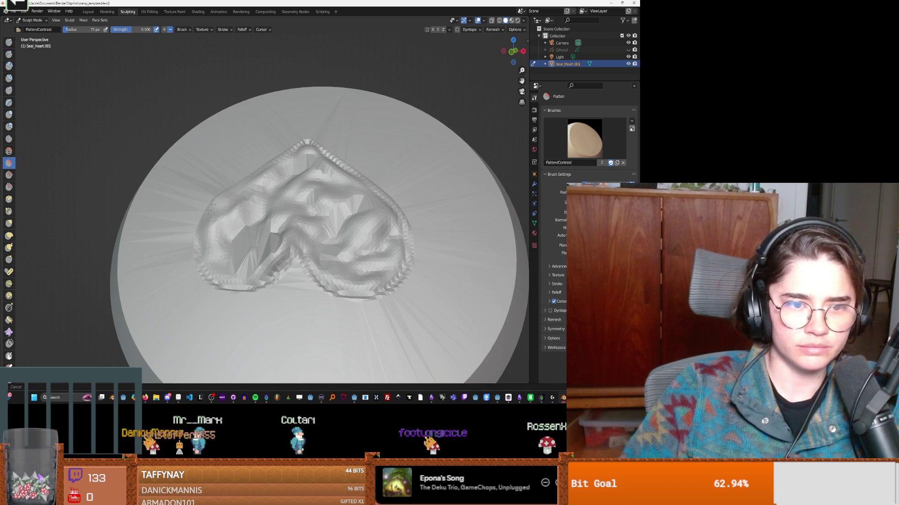
Step: Enlarge the Flatten/Contrast brush to a 243 px radius and begin flattening the heart relief
{"action": "mouse_move", "coordinate": [251, 273]}
{"action": "left_mouse_down"}
{"action": "mouse_move", "coordinate": [236, 292]}
{"action": "mouse_move", "coordinate": [206, 289]}
{"action": "mouse_move", "coordinate": [269, 274]}
{"action": "mouse_move", "coordinate": [375, 279]}
{"action": "mouse_move", "coordinate": [403, 259]}
{"action": "mouse_move", "coordinate": [383, 235]}
{"action": "left_mouse_up"}
{"action": "mouse_move", "coordinate": [279, 270]}
{"action": "middle_mouse_down"}
{"action": "mouse_move", "coordinate": [299, 225]}
{"action": "mouse_move", "coordinate": [291, 250]}
{"action": "mouse_move", "coordinate": [275, 245]}
{"action": "mouse_move", "coordinate": [297, 236]}
{"action": "middle_mouse_up"}
{"action": "scroll", "coordinate": [296, 237], "scroll_direction": "down", "scroll_amount": 5}
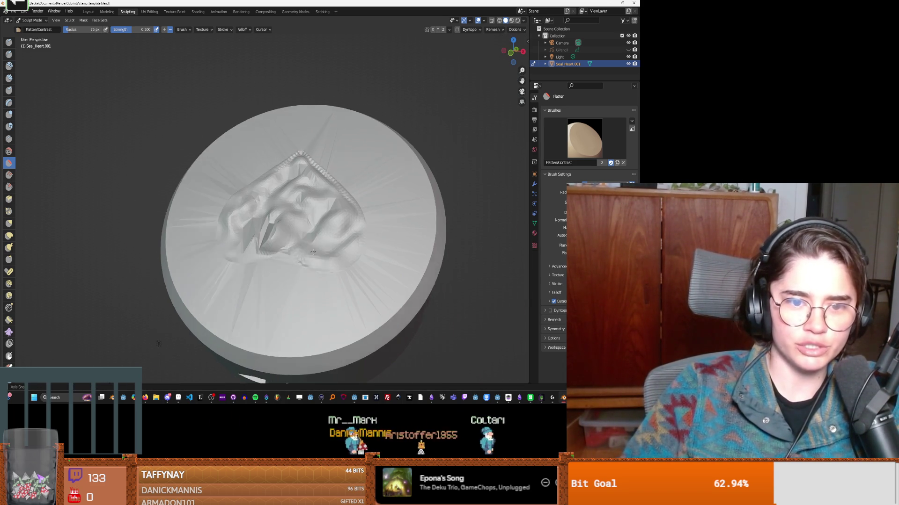
{"action": "key", "text": "f"}
{"action": "left_click", "coordinate": [277, 225]}
{"action": "mouse_move", "coordinate": [276, 232]}
{"action": "left_mouse_down"}
{"action": "mouse_move", "coordinate": [255, 213]}
{"action": "mouse_move", "coordinate": [314, 234]}
{"action": "mouse_move", "coordinate": [298, 237]}
{"action": "left_mouse_up"}
Step: Flatten the heart's lower-left area, centre and top from several viewing angles
{"action": "mouse_move", "coordinate": [235, 249]}
{"action": "left_mouse_down"}
{"action": "mouse_move", "coordinate": [281, 224]}
{"action": "mouse_move", "coordinate": [328, 264]}
{"action": "mouse_move", "coordinate": [346, 244]}
{"action": "mouse_move", "coordinate": [272, 161]}
{"action": "mouse_move", "coordinate": [251, 215]}
{"action": "mouse_move", "coordinate": [262, 237]}
{"action": "mouse_move", "coordinate": [346, 222]}
{"action": "mouse_move", "coordinate": [337, 196]}
{"action": "left_mouse_up"}
{"action": "mouse_move", "coordinate": [337, 197]}
{"action": "middle_mouse_down"}
{"action": "mouse_move", "coordinate": [347, 220]}
{"action": "mouse_move", "coordinate": [328, 242]}
{"action": "middle_mouse_up"}
{"action": "mouse_move", "coordinate": [327, 243]}
{"action": "left_mouse_down"}
{"action": "mouse_move", "coordinate": [304, 206]}
{"action": "mouse_move", "coordinate": [262, 219]}
{"action": "mouse_move", "coordinate": [272, 230]}
{"action": "mouse_move", "coordinate": [276, 218]}
{"action": "mouse_move", "coordinate": [311, 260]}
{"action": "left_mouse_up"}
{"action": "mouse_move", "coordinate": [311, 261]}
{"action": "middle_mouse_down"}
{"action": "mouse_move", "coordinate": [317, 225]}
{"action": "mouse_move", "coordinate": [292, 184]}
{"action": "middle_mouse_up"}
{"action": "mouse_move", "coordinate": [291, 184]}
{"action": "left_mouse_down"}
{"action": "mouse_move", "coordinate": [301, 157]}
{"action": "mouse_move", "coordinate": [287, 140]}
{"action": "mouse_move", "coordinate": [283, 168]}
{"action": "mouse_move", "coordinate": [311, 207]}
{"action": "mouse_move", "coordinate": [293, 253]}
{"action": "mouse_move", "coordinate": [230, 216]}
{"action": "mouse_move", "coordinate": [291, 200]}
{"action": "mouse_move", "coordinate": [327, 247]}
{"action": "left_mouse_up"}
{"action": "middle_click_drag", "start_coordinate": [328, 248], "coordinate": [303, 254]}
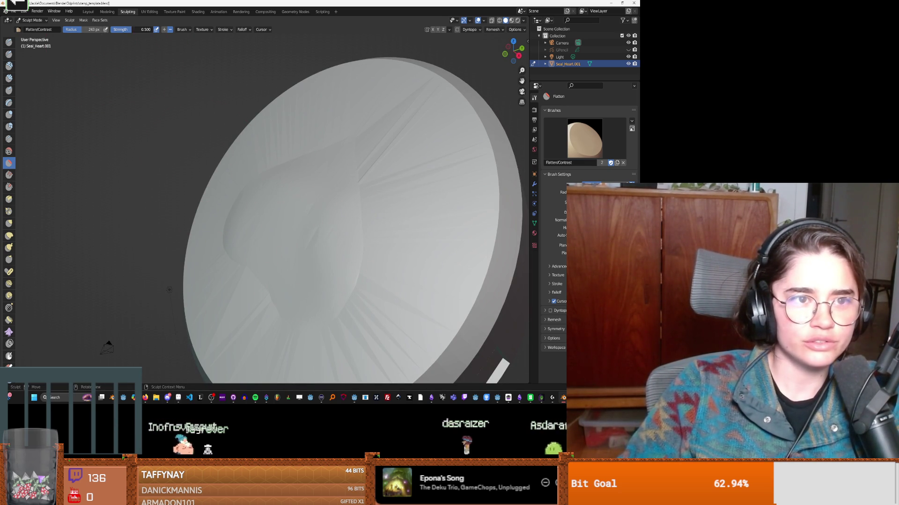
{"action": "left_click_drag", "start_coordinate": [304, 196], "coordinate": [319, 213]}
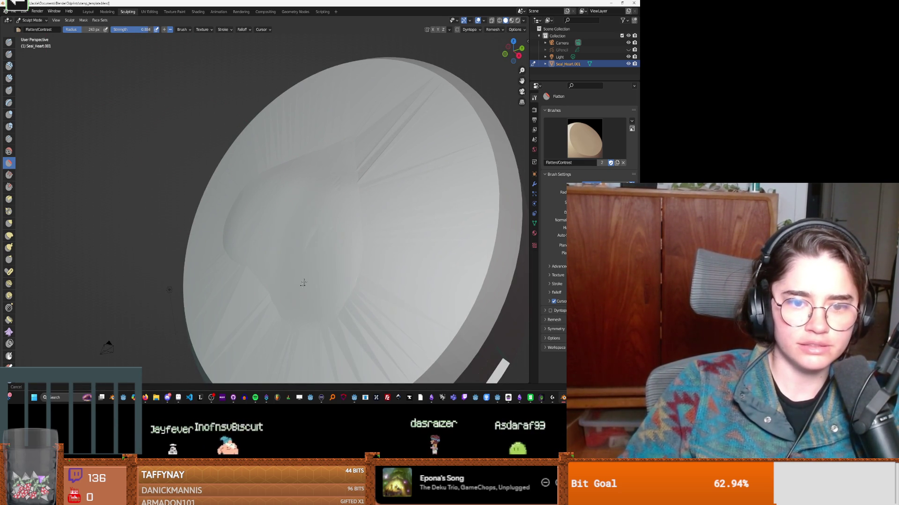
{"action": "middle_click_drag", "start_coordinate": [283, 282], "coordinate": [365, 253]}
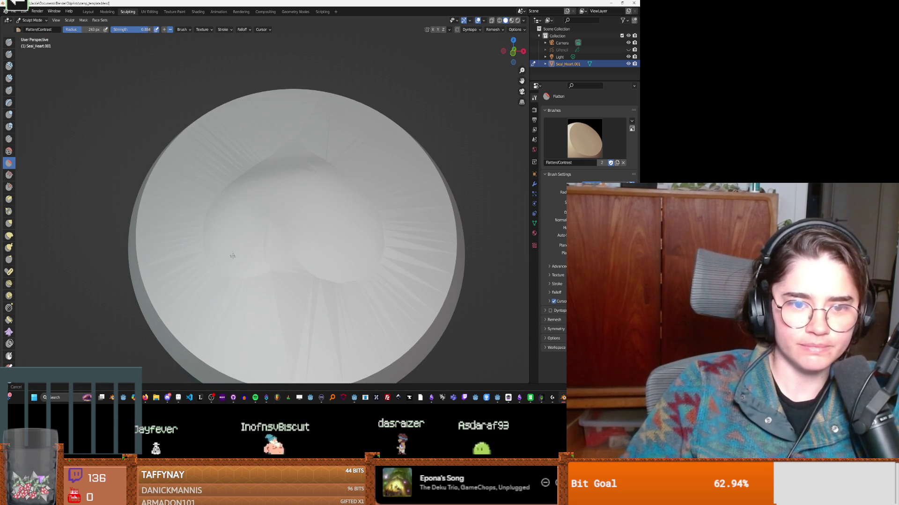
{"action": "left_click_drag", "start_coordinate": [342, 194], "coordinate": [280, 189]}
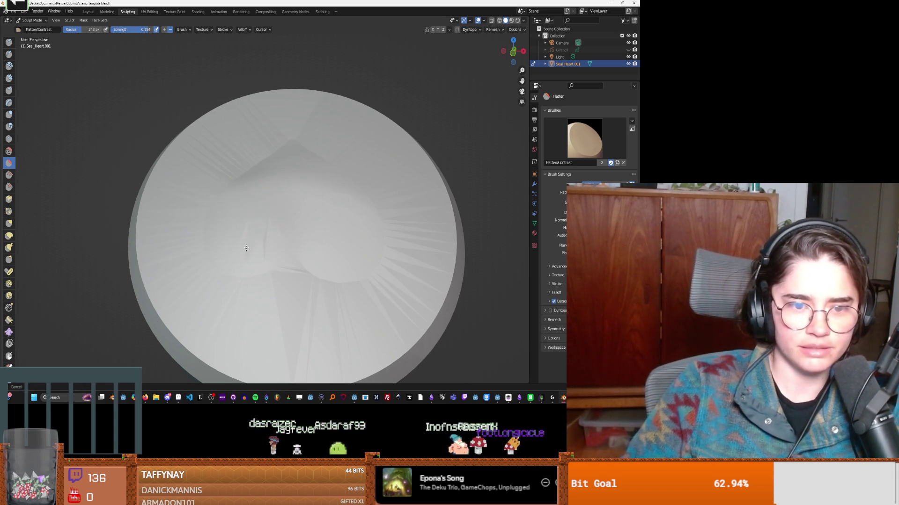
Step: Flatten the remaining relief in the disc's centre and inspect the result from tilted views
{"action": "mouse_move", "coordinate": [267, 227]}
{"action": "middle_mouse_down"}
{"action": "mouse_move", "coordinate": [267, 241]}
{"action": "mouse_move", "coordinate": [330, 242]}
{"action": "mouse_move", "coordinate": [267, 197]}
{"action": "mouse_move", "coordinate": [266, 244]}
{"action": "middle_mouse_up"}
{"action": "left_click_drag", "start_coordinate": [266, 245], "coordinate": [300, 241]}
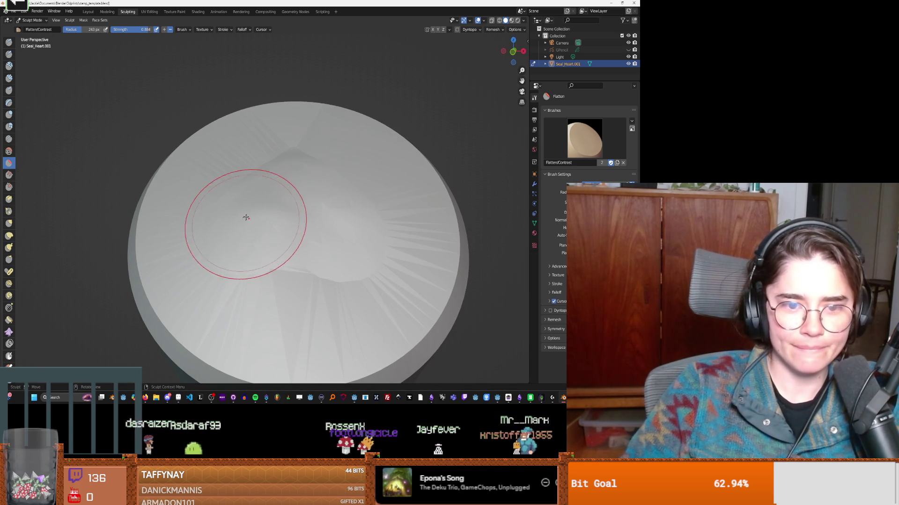
{"action": "left_click_drag", "start_coordinate": [245, 220], "coordinate": [241, 215]}
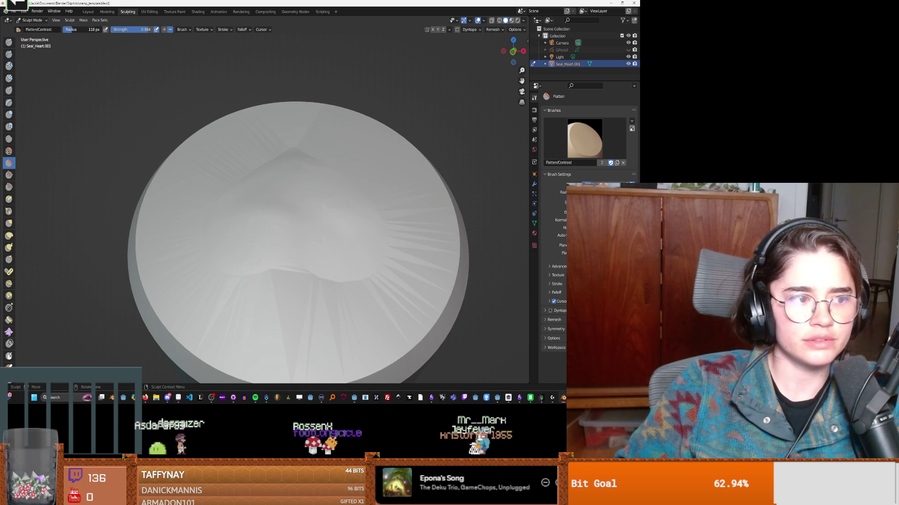
{"action": "mouse_move", "coordinate": [240, 234]}
{"action": "left_mouse_down"}
{"action": "mouse_move", "coordinate": [345, 267]}
{"action": "mouse_move", "coordinate": [321, 196]}
{"action": "mouse_move", "coordinate": [289, 214]}
{"action": "left_mouse_up"}
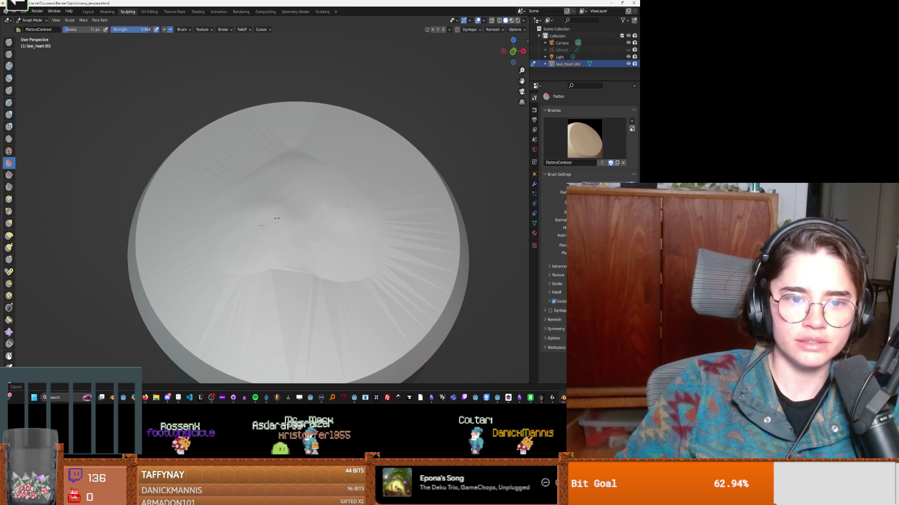
{"action": "left_click_drag", "start_coordinate": [309, 244], "coordinate": [309, 243]}
{"action": "middle_click_drag", "start_coordinate": [309, 244], "coordinate": [327, 240]}
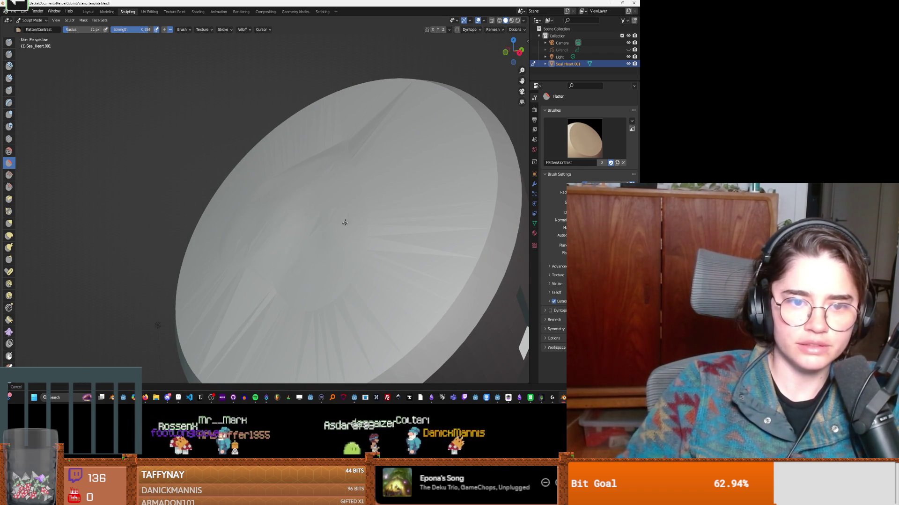
{"action": "mouse_move", "coordinate": [335, 284]}
{"action": "middle_mouse_down"}
{"action": "mouse_move", "coordinate": [275, 254]}
{"action": "mouse_move", "coordinate": [260, 236]}
{"action": "mouse_move", "coordinate": [287, 214]}
{"action": "middle_mouse_up"}
{"action": "middle_click_drag", "start_coordinate": [246, 240], "coordinate": [274, 242]}
Step: Line the view up with the disc's top face and finish a final flatten stroke
{"action": "scroll", "coordinate": [281, 231], "scroll_direction": "up", "scroll_amount": 3}
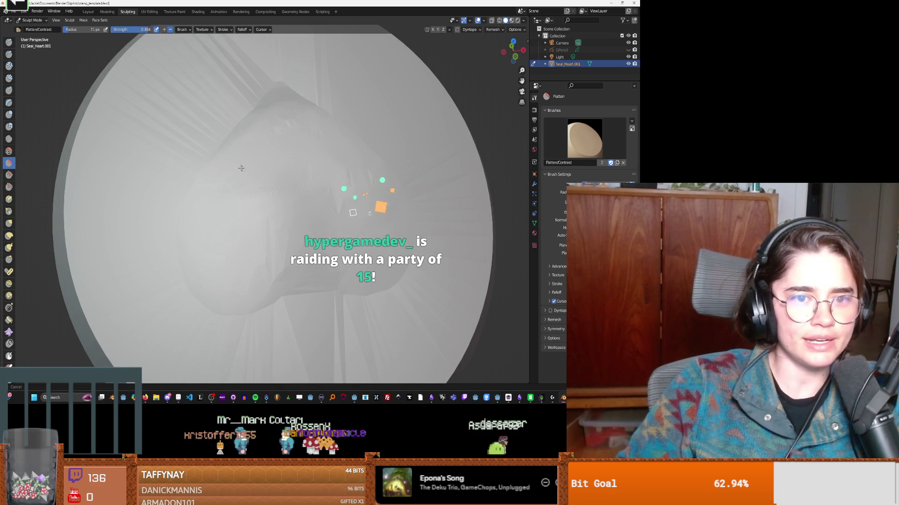
{"action": "middle_click_drag", "start_coordinate": [285, 149], "coordinate": [266, 218]}
{"action": "mouse_move", "coordinate": [309, 207]}
{"action": "middle_mouse_down"}
{"action": "mouse_move", "coordinate": [224, 158]}
{"action": "mouse_move", "coordinate": [254, 248]}
{"action": "middle_mouse_up"}
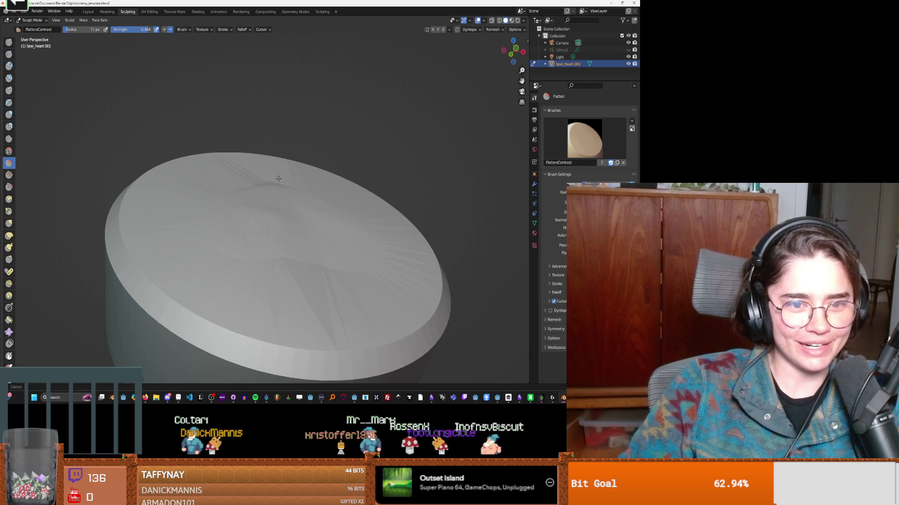
{"action": "middle_click_drag", "start_coordinate": [279, 180], "coordinate": [272, 227]}
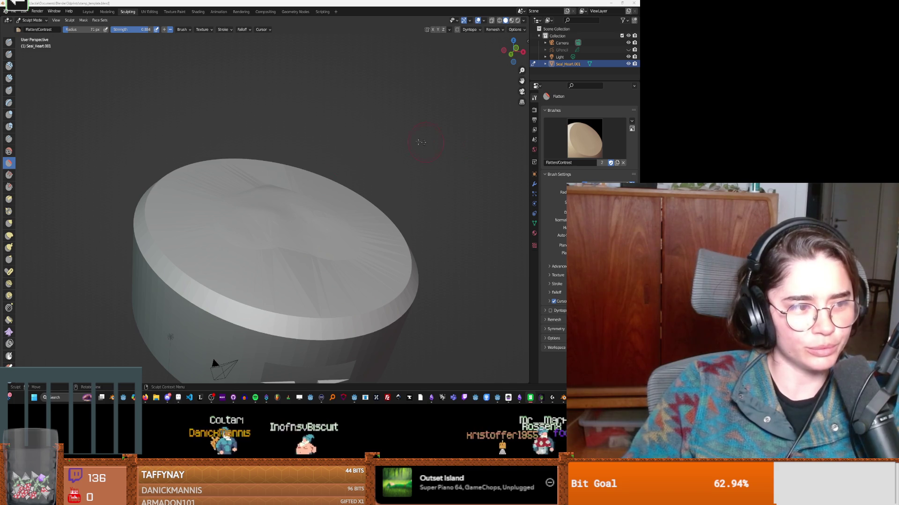
{"action": "scroll", "coordinate": [287, 245], "scroll_direction": "up", "scroll_amount": 6}
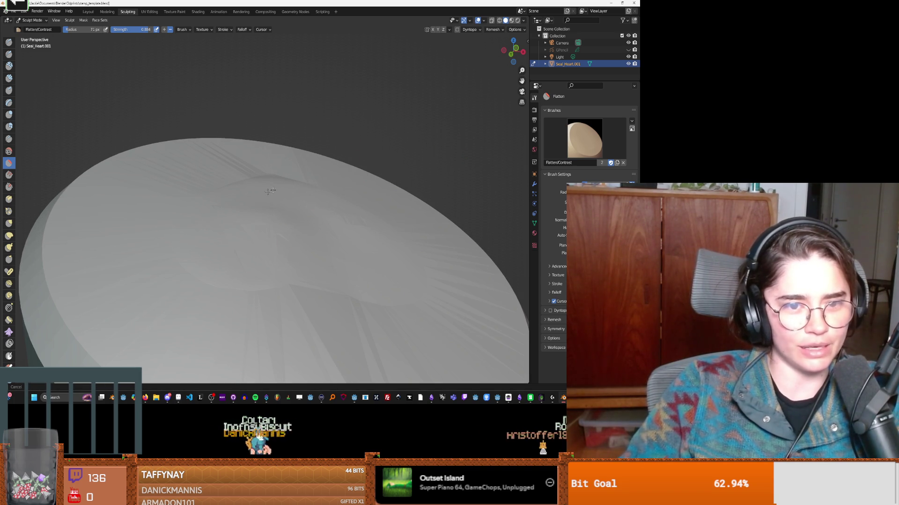
{"action": "mouse_move", "coordinate": [292, 215]}
{"action": "middle_mouse_down"}
{"action": "mouse_move", "coordinate": [283, 203]}
{"action": "mouse_move", "coordinate": [291, 207]}
{"action": "mouse_move", "coordinate": [303, 187]}
{"action": "mouse_move", "coordinate": [314, 166]}
{"action": "mouse_move", "coordinate": [307, 165]}
{"action": "middle_mouse_up"}
{"action": "scroll", "coordinate": [256, 205], "scroll_direction": "down", "scroll_amount": 2}
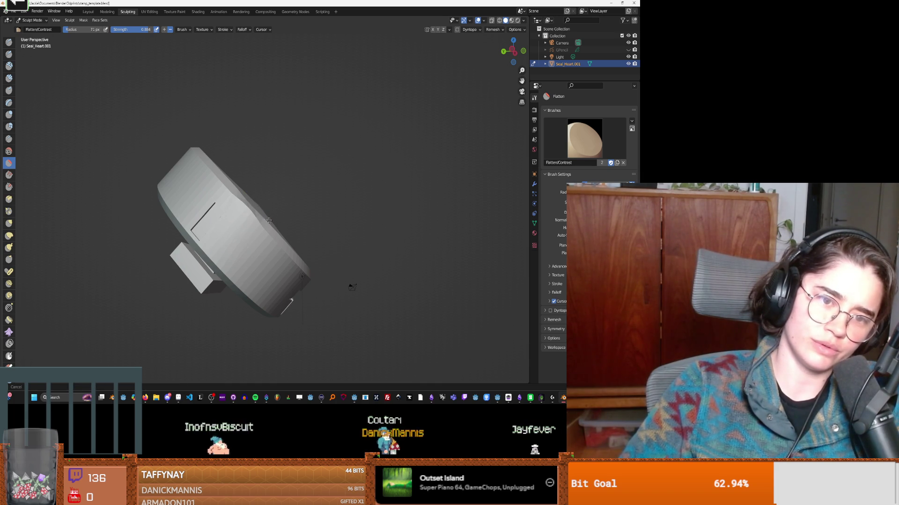
{"action": "mouse_move", "coordinate": [265, 207]}
{"action": "middle_mouse_down"}
{"action": "mouse_move", "coordinate": [261, 214]}
{"action": "mouse_move", "coordinate": [285, 187]}
{"action": "middle_mouse_up"}
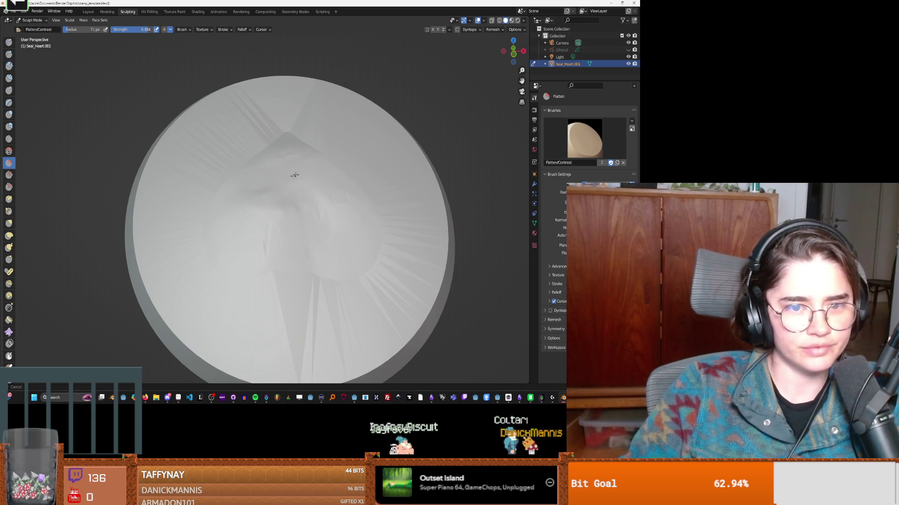
{"action": "left_click_drag", "start_coordinate": [322, 193], "coordinate": [297, 206]}
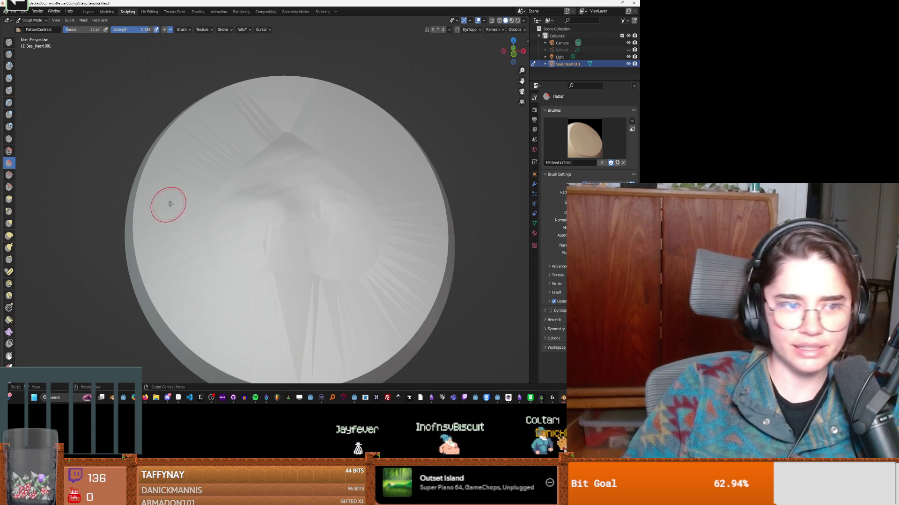
{"action": "left_click", "coordinate": [9, 151]}
Step: Smooth the heart relief with the Smooth brush, then flatten the top area again using Shift+T
{"action": "left_click_drag", "start_coordinate": [322, 196], "coordinate": [323, 199]}
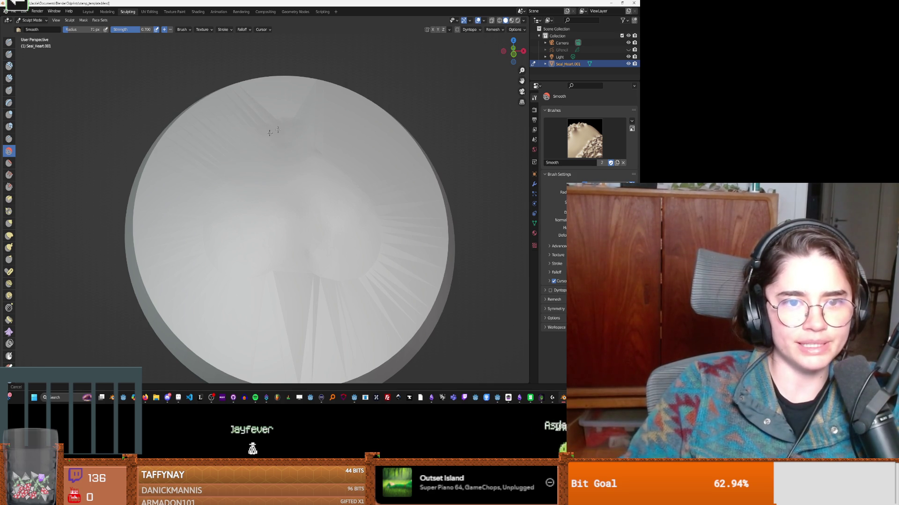
{"action": "mouse_move", "coordinate": [281, 206]}
{"action": "middle_mouse_down"}
{"action": "mouse_move", "coordinate": [379, 160]}
{"action": "mouse_move", "coordinate": [290, 182]}
{"action": "mouse_move", "coordinate": [301, 184]}
{"action": "middle_mouse_up"}
{"action": "key", "text": "shift+t"}
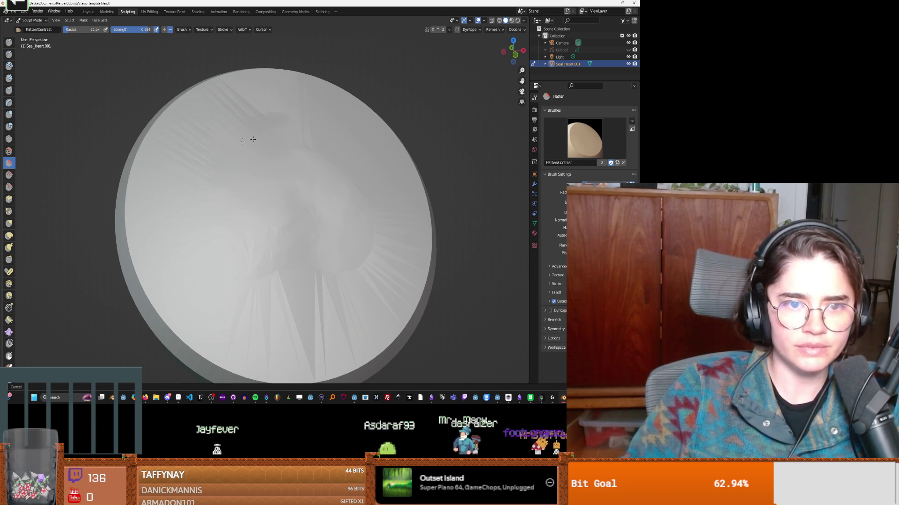
{"action": "mouse_move", "coordinate": [249, 140]}
{"action": "left_mouse_down"}
{"action": "mouse_move", "coordinate": [333, 169]}
{"action": "mouse_move", "coordinate": [307, 164]}
{"action": "mouse_move", "coordinate": [295, 150]}
{"action": "mouse_move", "coordinate": [313, 152]}
{"action": "mouse_move", "coordinate": [286, 228]}
{"action": "left_mouse_up"}
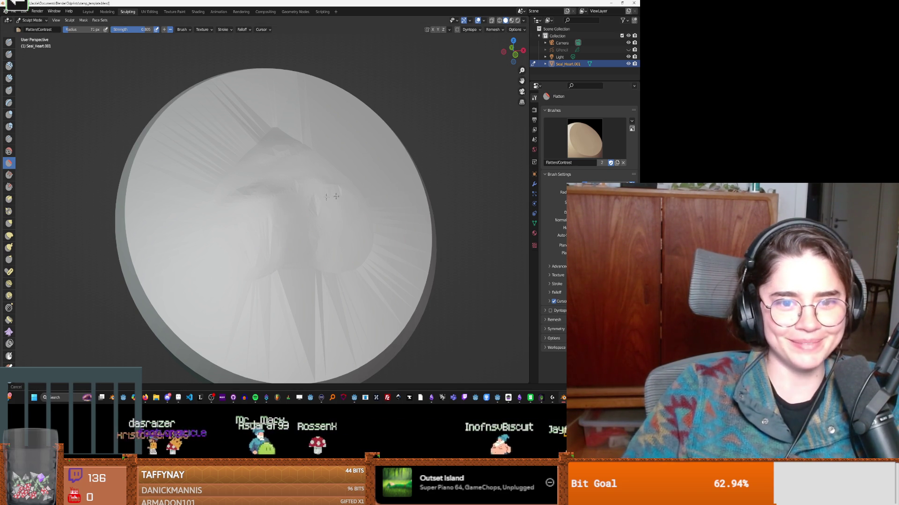
{"action": "middle_click_drag", "start_coordinate": [283, 235], "coordinate": [299, 175]}
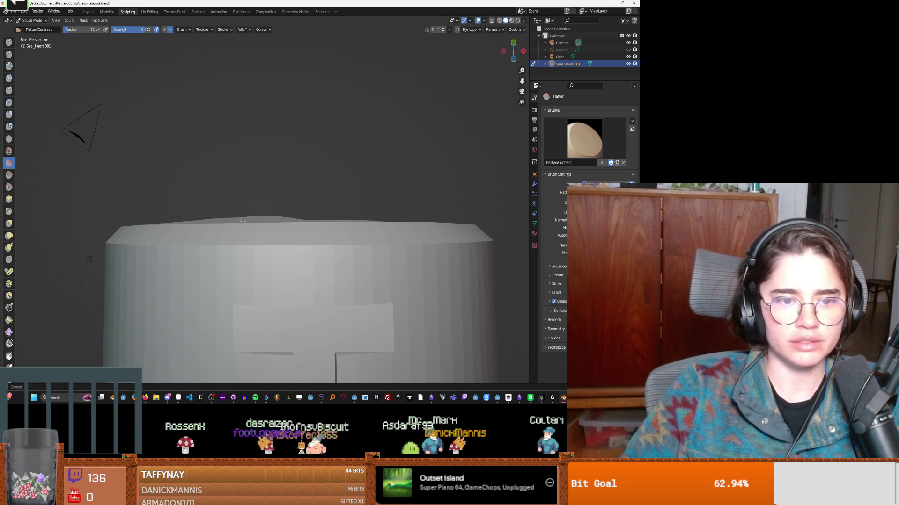
{"action": "left_click", "coordinate": [9, 189]}
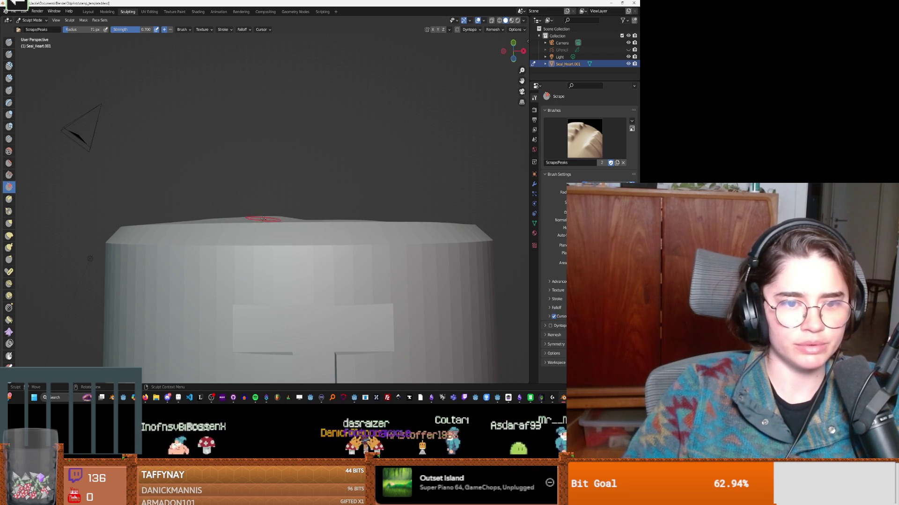
Step: Try the Fill brush, settle on Flatten/Contrast, and orbit and zoom to inspect the disc top and rim
{"action": "middle_click_drag", "start_coordinate": [290, 216], "coordinate": [286, 237]}
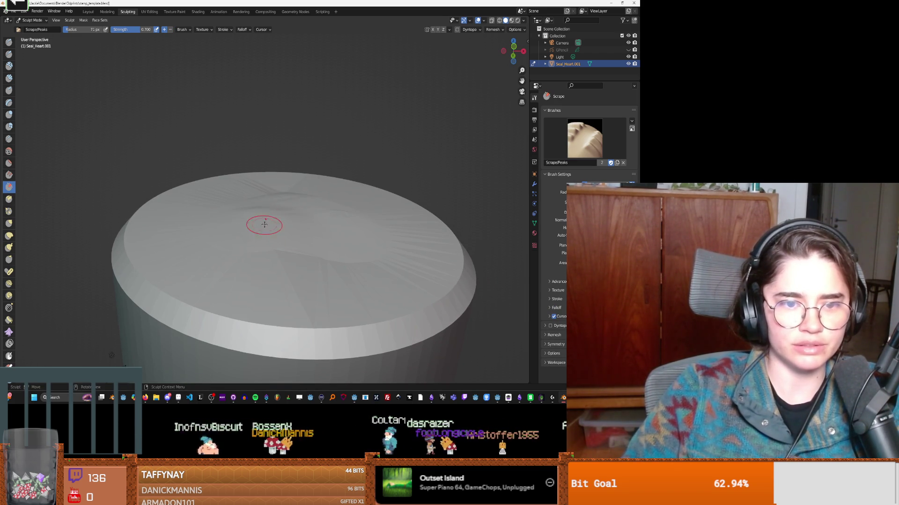
{"action": "left_click", "coordinate": [9, 176]}
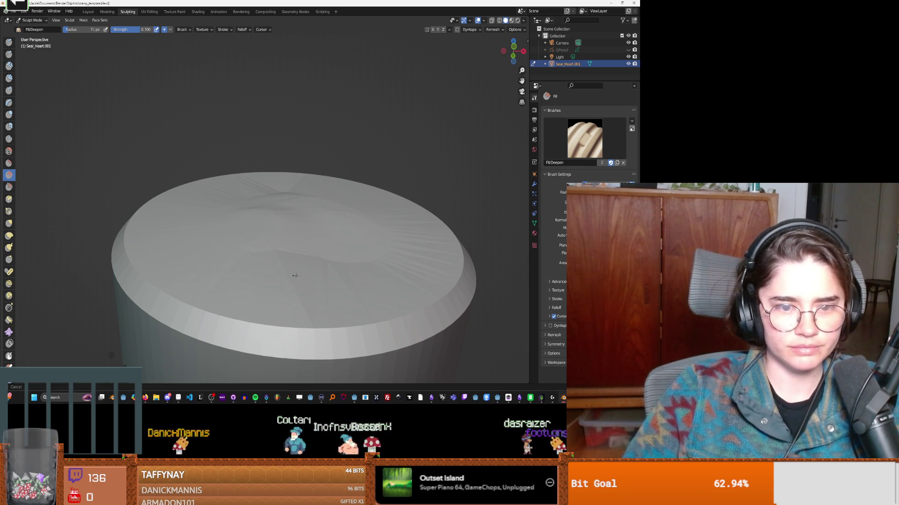
{"action": "middle_click_drag", "start_coordinate": [283, 249], "coordinate": [297, 278]}
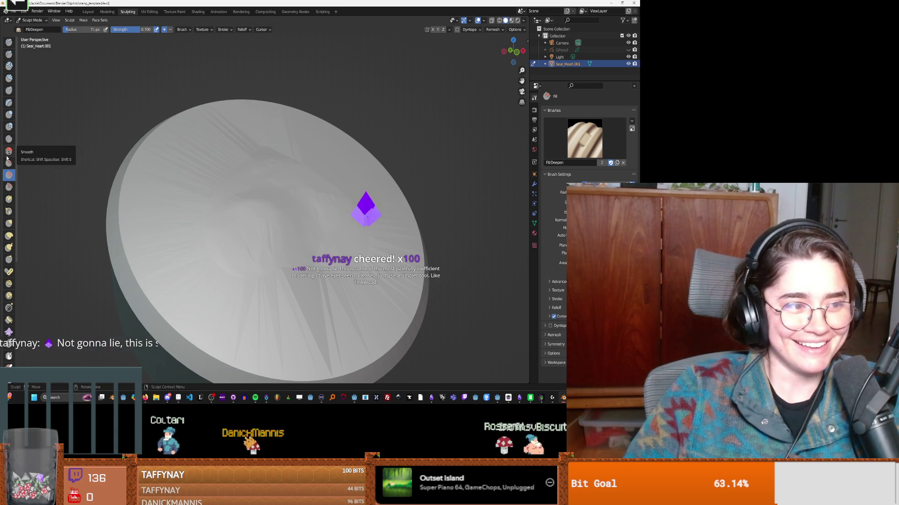
{"action": "left_click", "coordinate": [8, 163]}
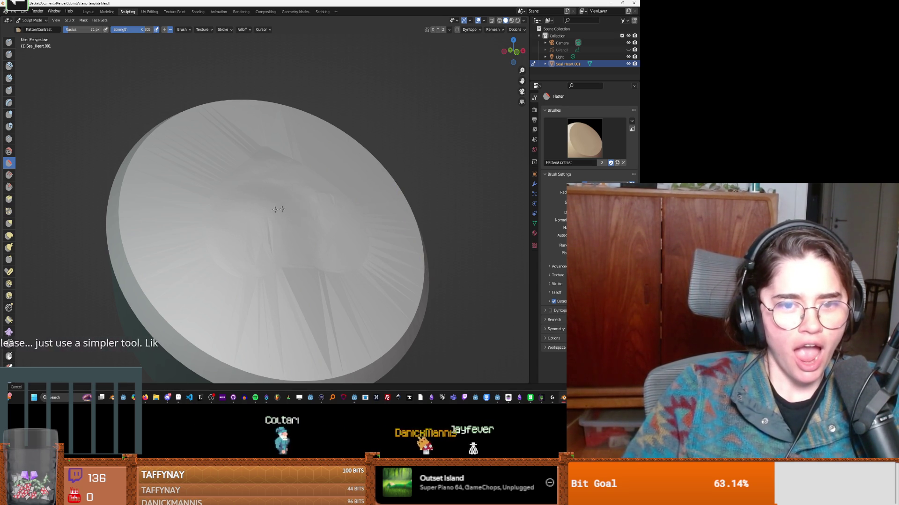
{"action": "mouse_move", "coordinate": [331, 184]}
{"action": "middle_mouse_down"}
{"action": "mouse_move", "coordinate": [305, 213]}
{"action": "mouse_move", "coordinate": [240, 203]}
{"action": "middle_mouse_up"}
{"action": "scroll", "coordinate": [263, 209], "scroll_direction": "down", "scroll_amount": 10}
{"action": "mouse_move", "coordinate": [294, 218]}
{"action": "middle_mouse_down"}
{"action": "mouse_move", "coordinate": [305, 223]}
{"action": "mouse_move", "coordinate": [372, 188]}
{"action": "mouse_move", "coordinate": [262, 212]}
{"action": "middle_mouse_up"}
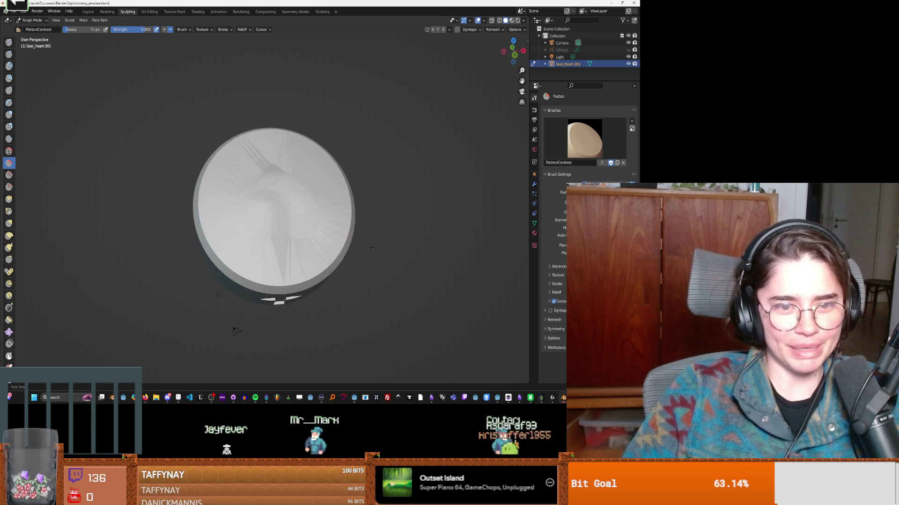
{"action": "scroll", "coordinate": [260, 210], "scroll_direction": "up", "scroll_amount": 6}
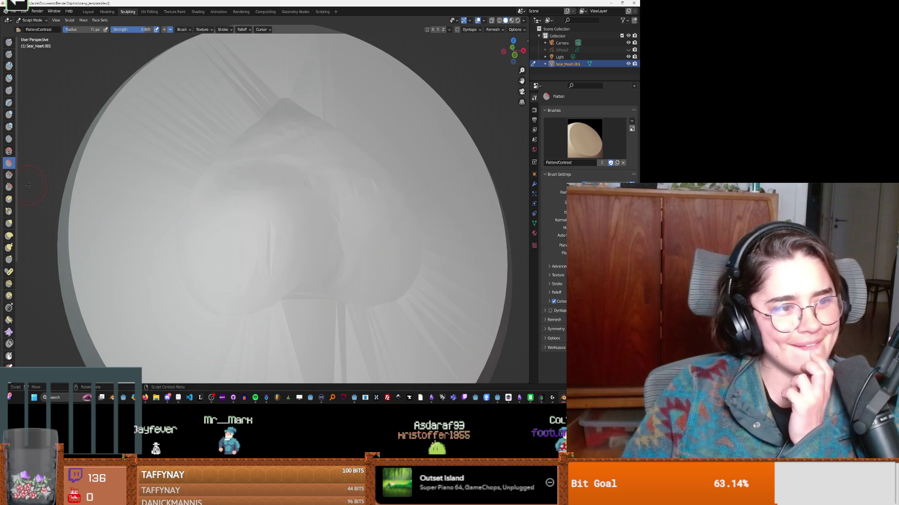
{"action": "mouse_move", "coordinate": [182, 216]}
{"action": "middle_mouse_down"}
{"action": "mouse_move", "coordinate": [240, 211]}
{"action": "mouse_move", "coordinate": [262, 182]}
{"action": "mouse_move", "coordinate": [220, 154]}
{"action": "mouse_move", "coordinate": [221, 202]}
{"action": "middle_mouse_up"}
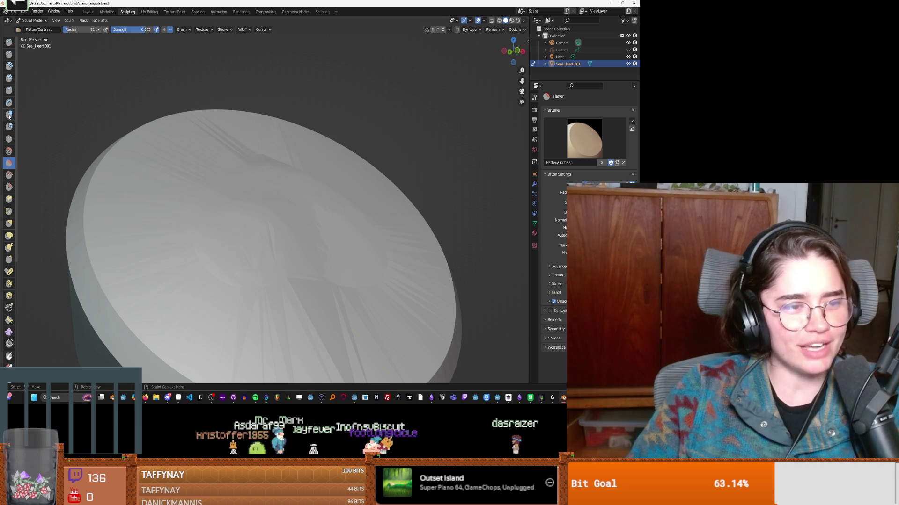
{"action": "left_click", "coordinate": [9, 139]}
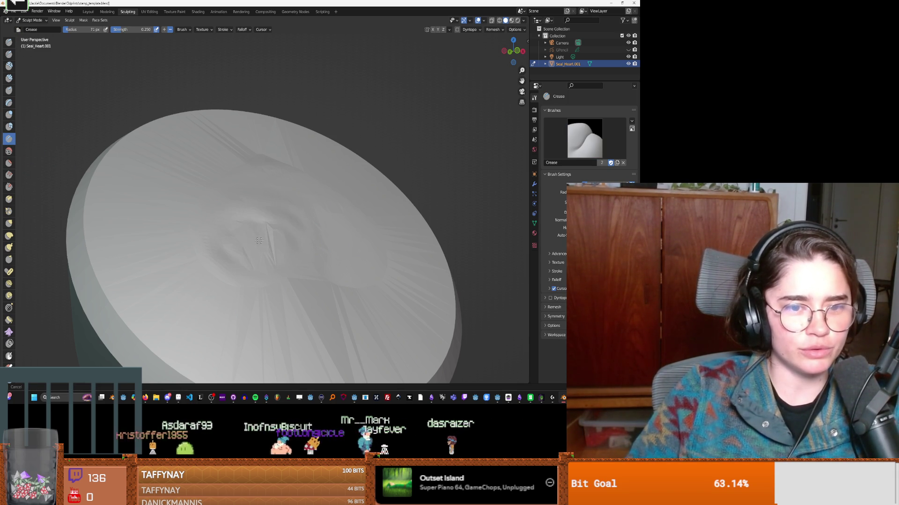
{"action": "mouse_move", "coordinate": [263, 238]}
{"action": "middle_mouse_down"}
{"action": "mouse_move", "coordinate": [291, 201]}
{"action": "mouse_move", "coordinate": [20, 220]}
{"action": "mouse_move", "coordinate": [225, 229]}
{"action": "middle_mouse_up"}
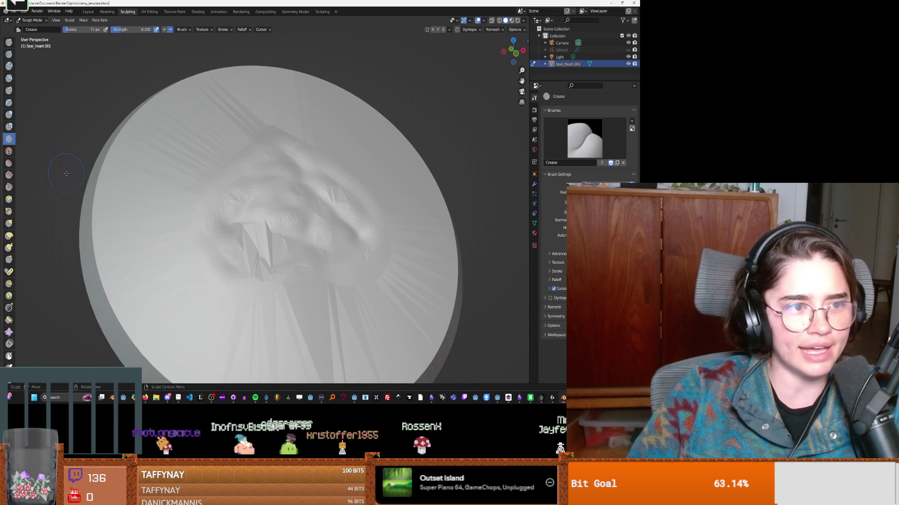
{"action": "left_click", "coordinate": [9, 163]}
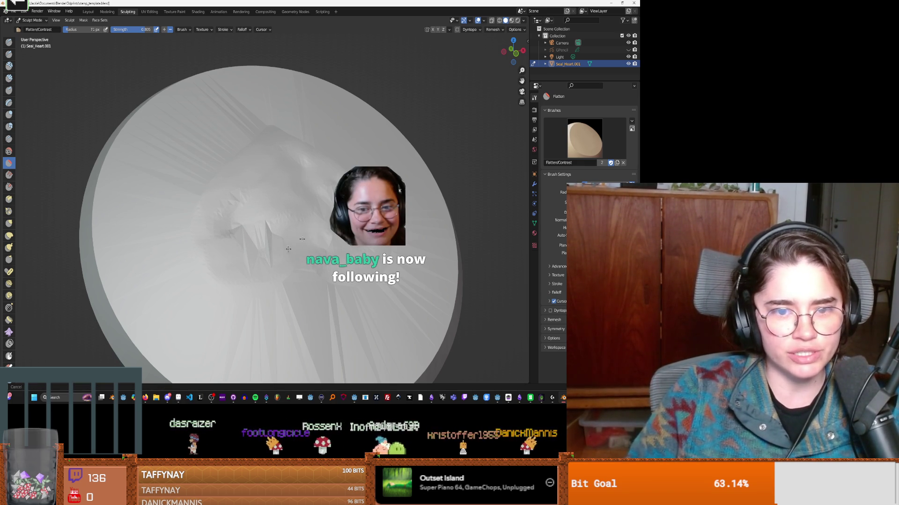
{"action": "mouse_move", "coordinate": [206, 254]}
{"action": "middle_mouse_down"}
{"action": "mouse_move", "coordinate": [329, 208]}
{"action": "mouse_move", "coordinate": [321, 246]}
{"action": "mouse_move", "coordinate": [291, 230]}
{"action": "middle_mouse_up"}
{"action": "left_click_drag", "start_coordinate": [332, 215], "coordinate": [322, 204]}
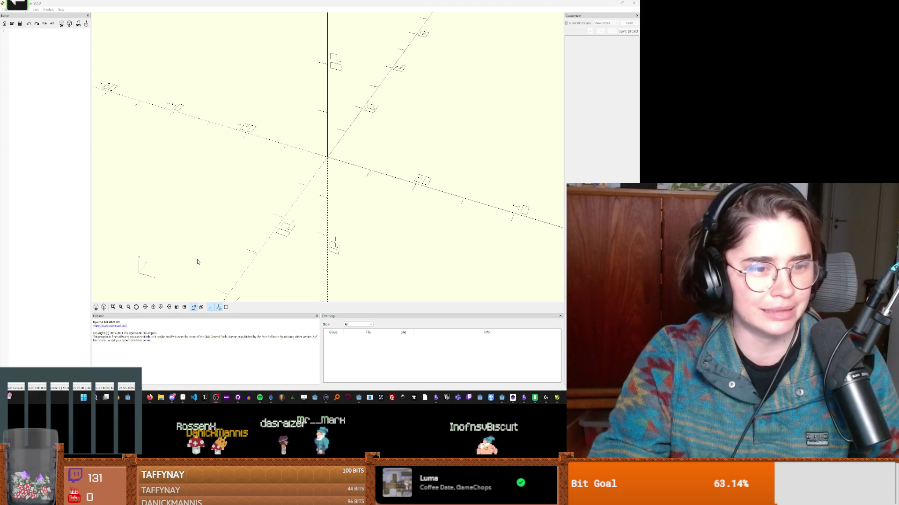
Step: Zoom in on the heart relief on the disc's top surface
{"action": "scroll", "coordinate": [205, 230], "scroll_direction": "up", "scroll_amount": 5}
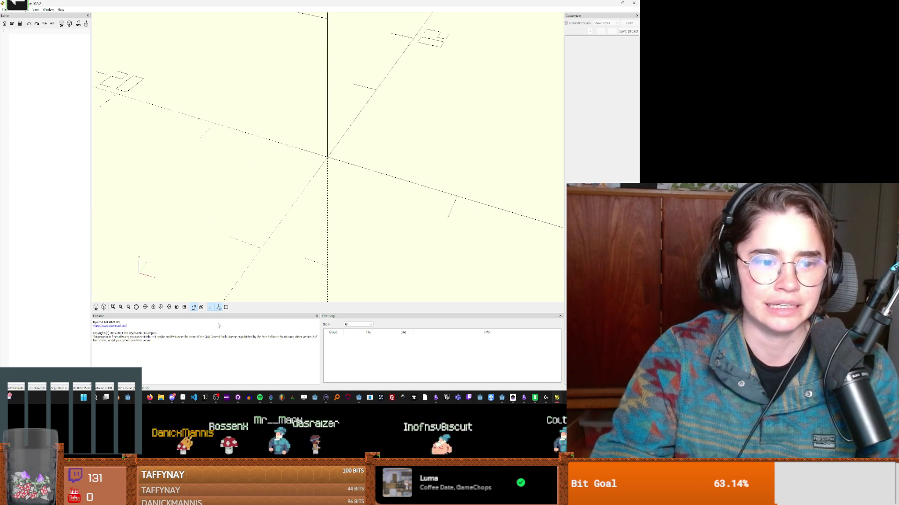
{"action": "left_click", "coordinate": [5, 10]}
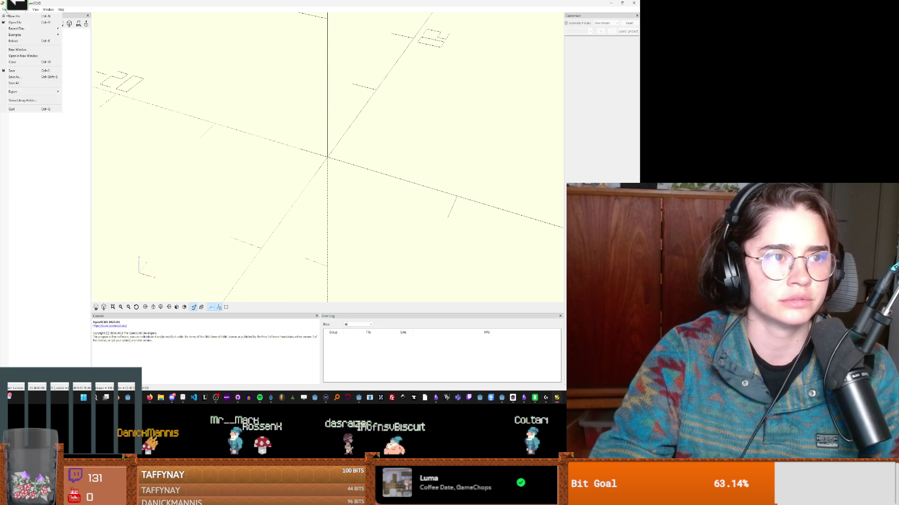
{"action": "mouse_move", "coordinate": [27, 36]}
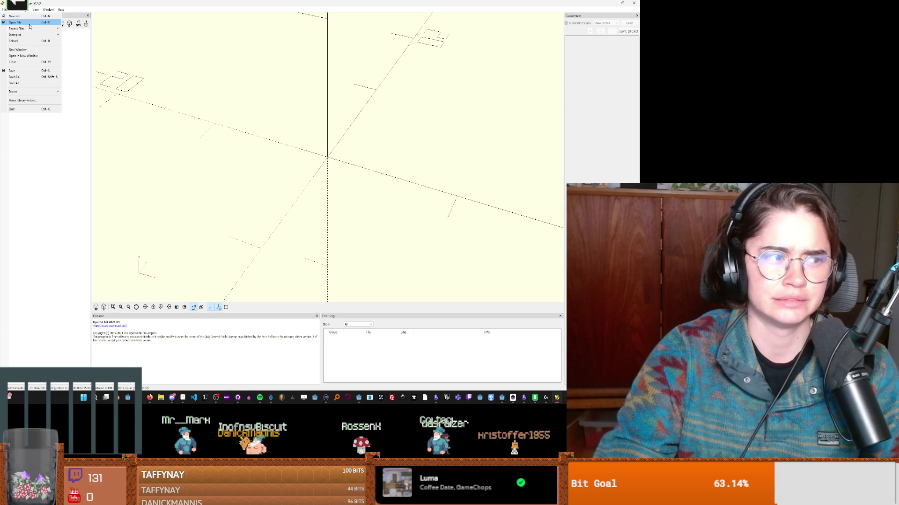
{"action": "left_click", "coordinate": [32, 23]}
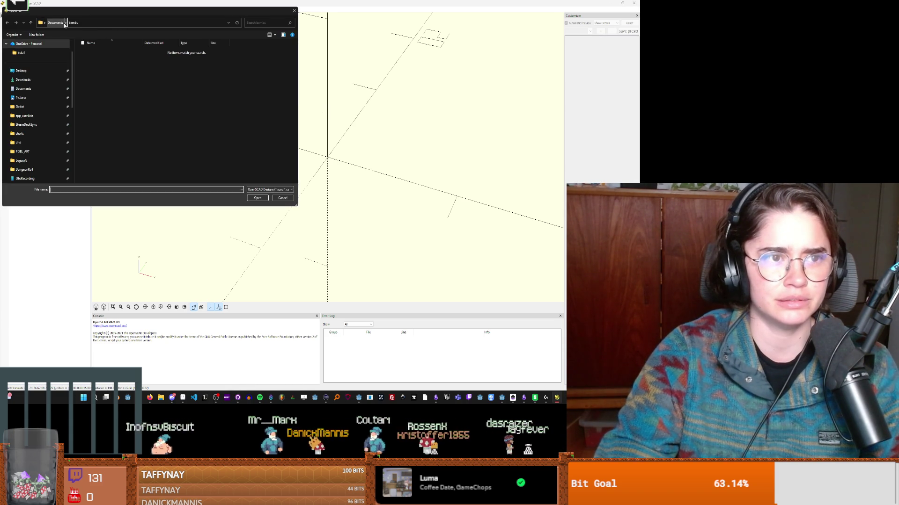
{"action": "left_click", "coordinate": [283, 198]}
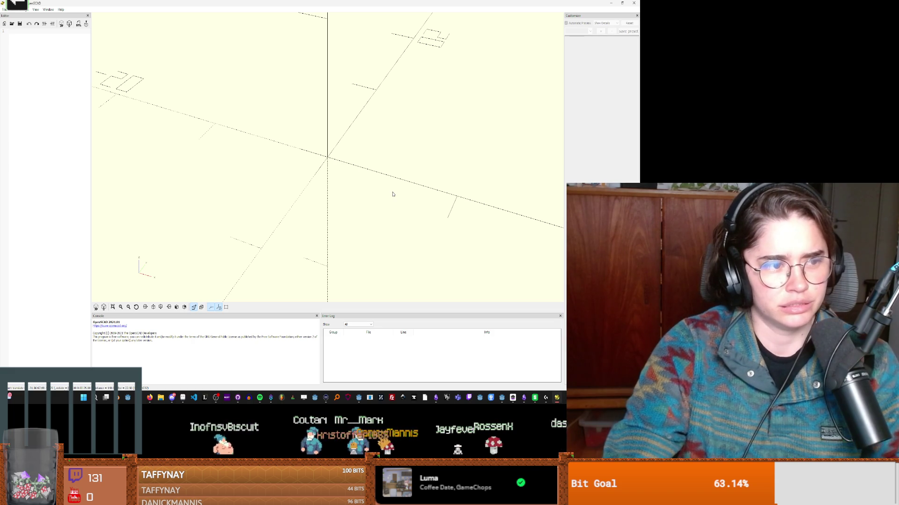
{"action": "mouse_move", "coordinate": [392, 194]}
{"action": "left_mouse_down"}
{"action": "mouse_move", "coordinate": [322, 209]}
{"action": "mouse_move", "coordinate": [421, 221]}
{"action": "left_mouse_up"}
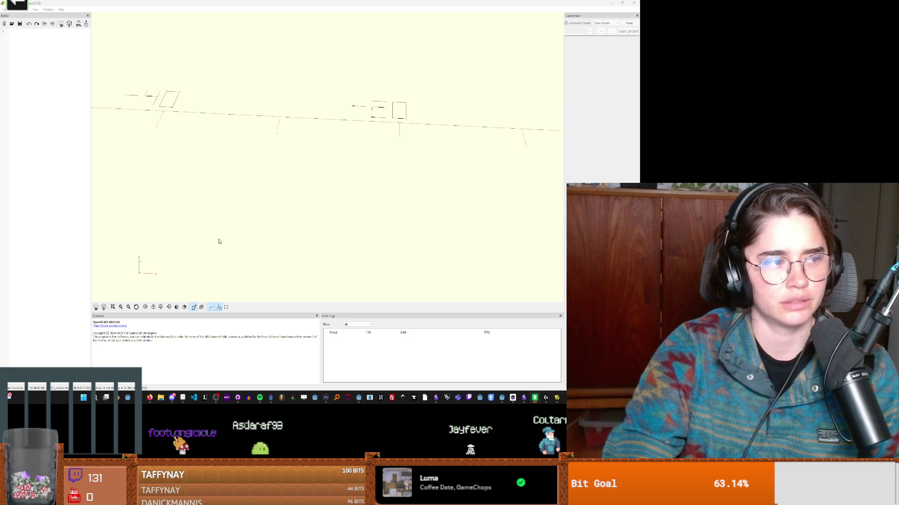
{"action": "key", "text": "alt+F4"}
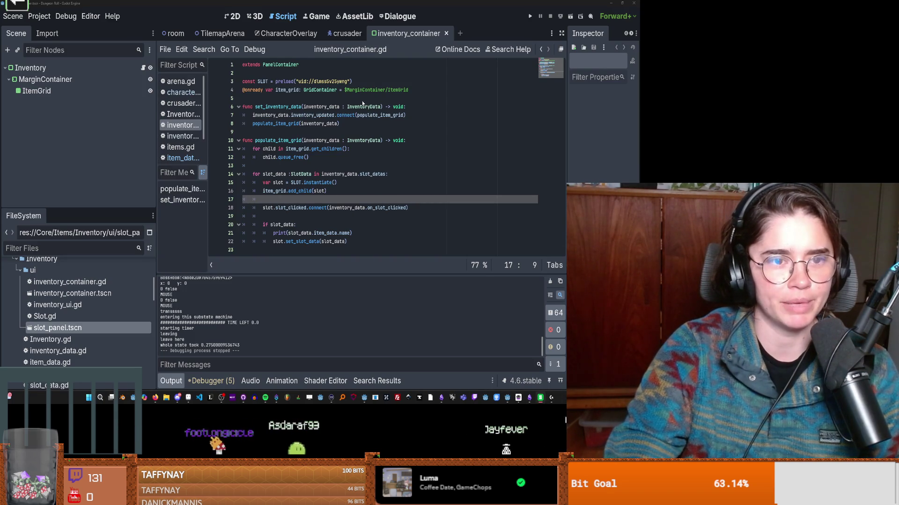
Step: Save the scene and widen the inventory_container.gd script editing area
{"action": "left_click", "coordinate": [337, 183]}
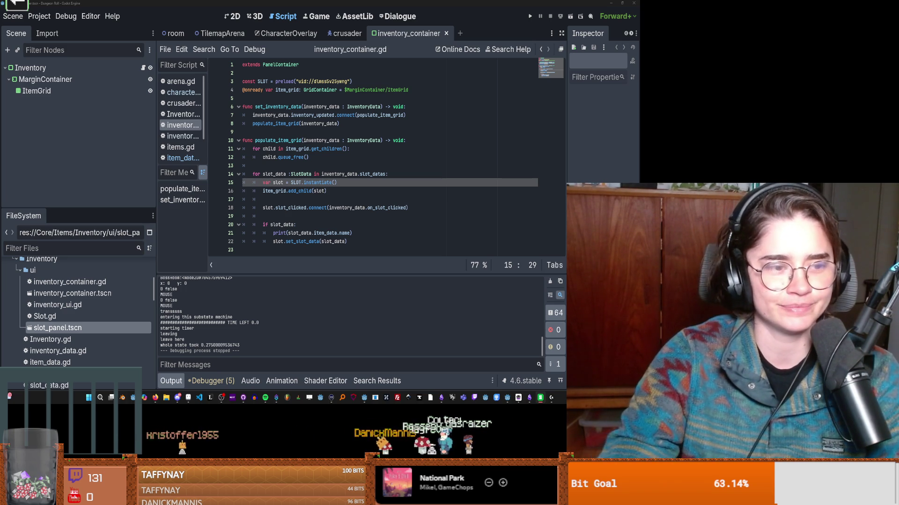
{"action": "left_click", "coordinate": [490, 162]}
{"action": "key", "text": "ctrl+s"}
{"action": "left_click_drag", "start_coordinate": [155, 182], "coordinate": [80, 181]}
{"action": "key", "text": "ctrl+s"}
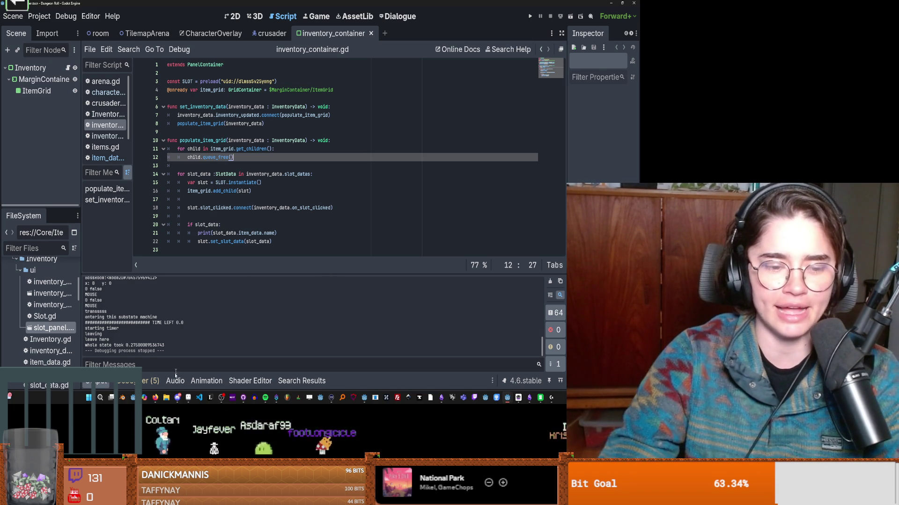
Step: Switch to the YouTube results for 'HOW TO FLATTEN A SCULPTED THING IN BLENDER'
{"action": "mouse_move", "coordinate": [156, 400]}
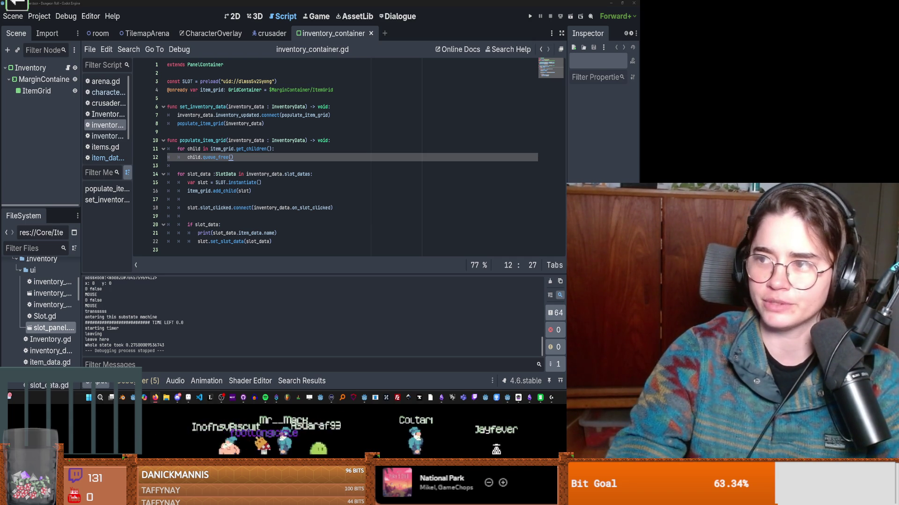
{"action": "key", "text": "alt+Tab"}
{"action": "scroll", "coordinate": [366, 184], "scroll_direction": "down", "scroll_amount": 5}
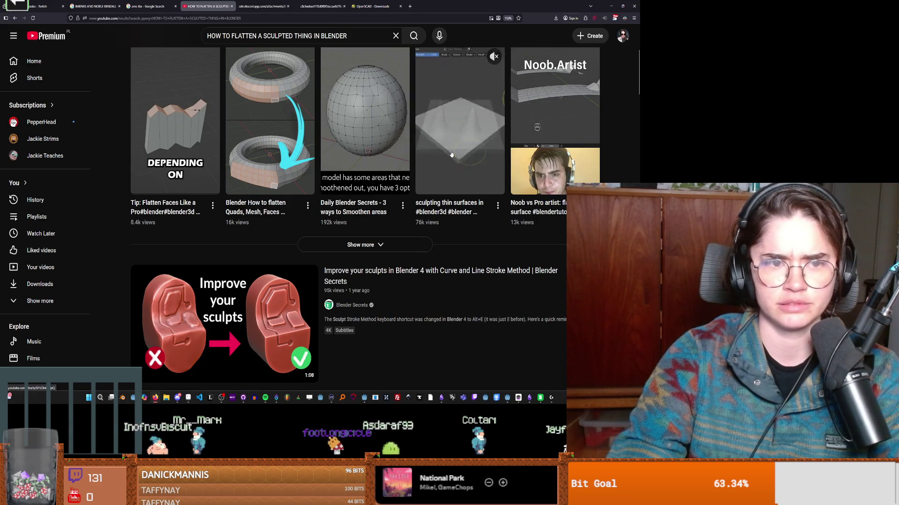
Step: Scroll down through the flattening shorts, then go back to Bambu Studio's wax seal page
{"action": "scroll", "coordinate": [271, 165], "scroll_direction": "down", "scroll_amount": 3}
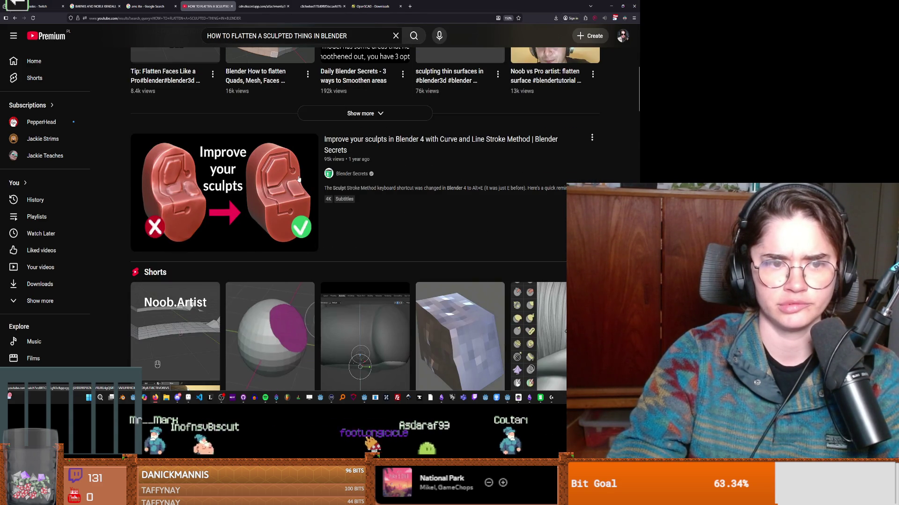
{"action": "scroll", "coordinate": [303, 181], "scroll_direction": "down", "scroll_amount": 4}
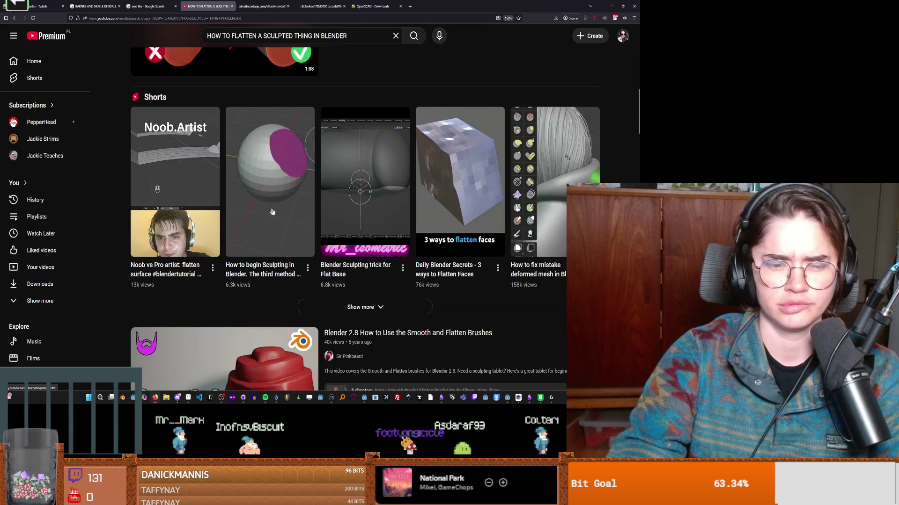
{"action": "scroll", "coordinate": [309, 190], "scroll_direction": "down", "scroll_amount": 6}
{"action": "scroll", "coordinate": [285, 214], "scroll_direction": "down", "scroll_amount": 2}
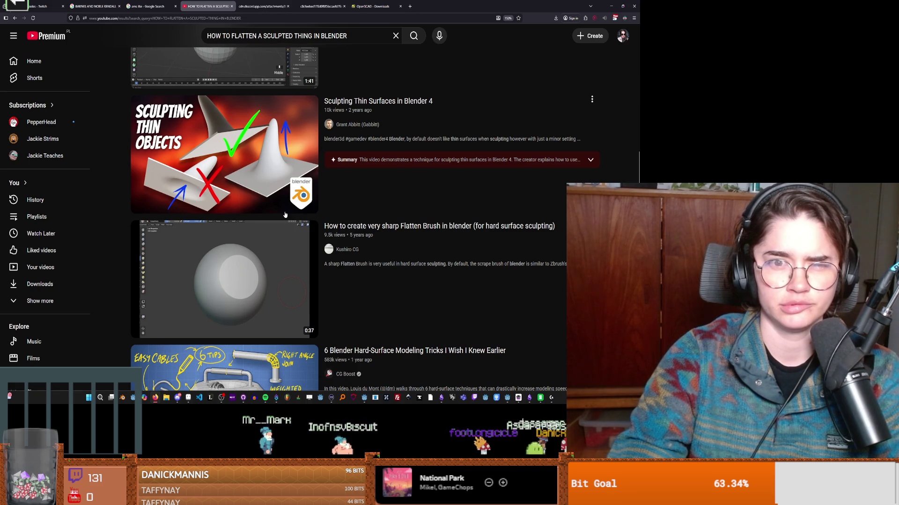
{"action": "scroll", "coordinate": [285, 214], "scroll_direction": "down", "scroll_amount": 5}
{"action": "scroll", "coordinate": [285, 215], "scroll_direction": "down", "scroll_amount": 6}
{"action": "mouse_move", "coordinate": [285, 214]}
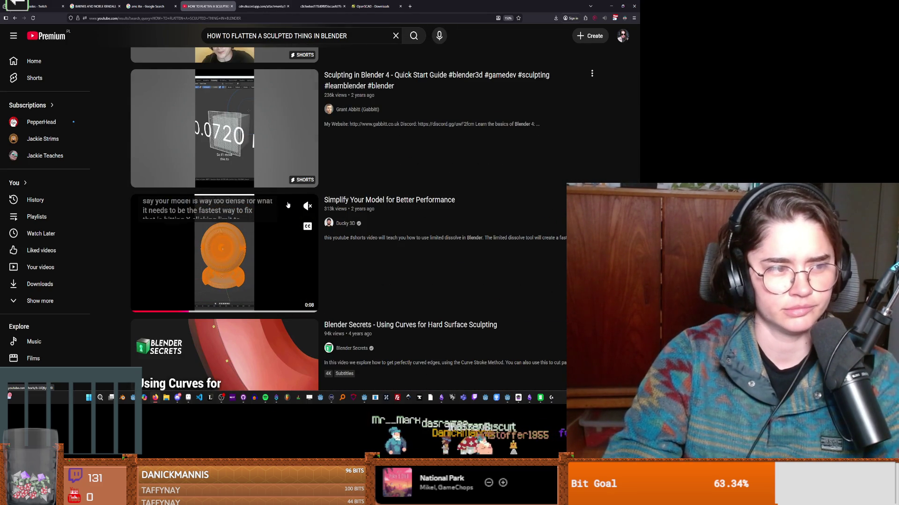
{"action": "scroll", "coordinate": [288, 211], "scroll_direction": "down", "scroll_amount": 3}
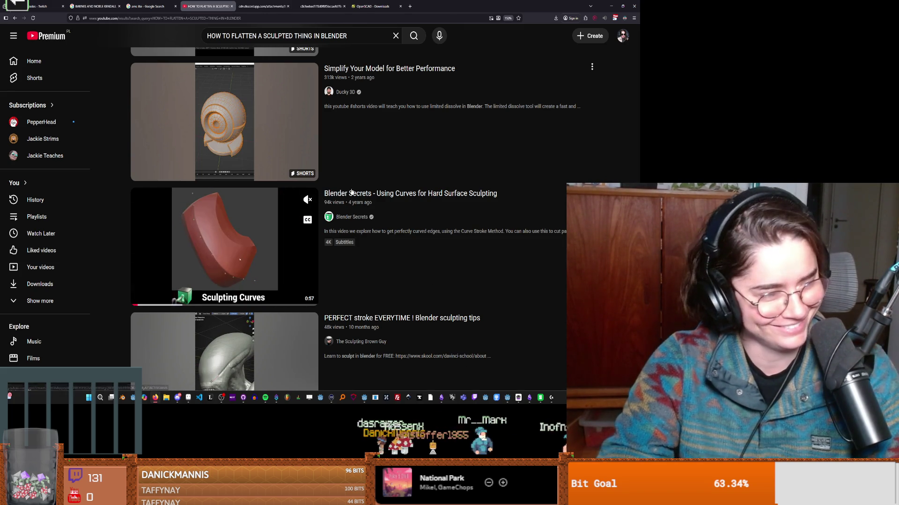
{"action": "scroll", "coordinate": [357, 202], "scroll_direction": "down", "scroll_amount": 3}
{"action": "scroll", "coordinate": [351, 197], "scroll_direction": "down", "scroll_amount": 12}
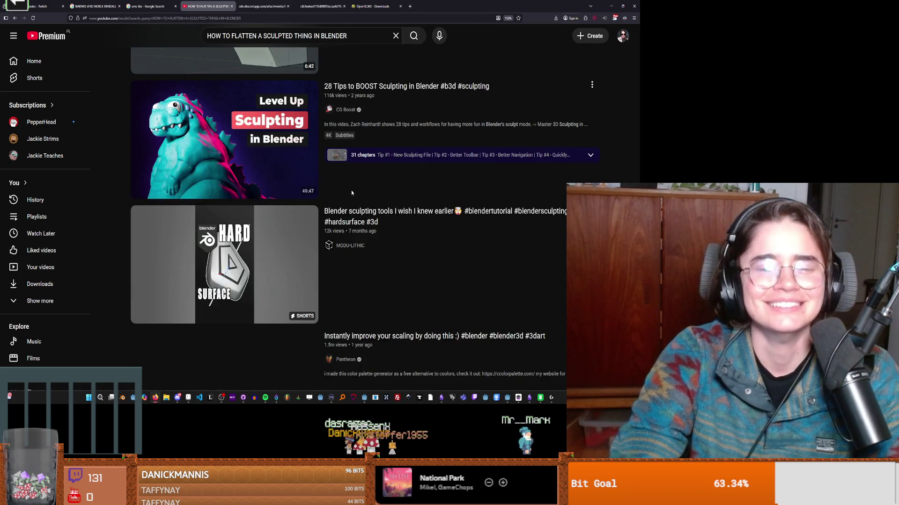
{"action": "scroll", "coordinate": [352, 193], "scroll_direction": "down", "scroll_amount": 4}
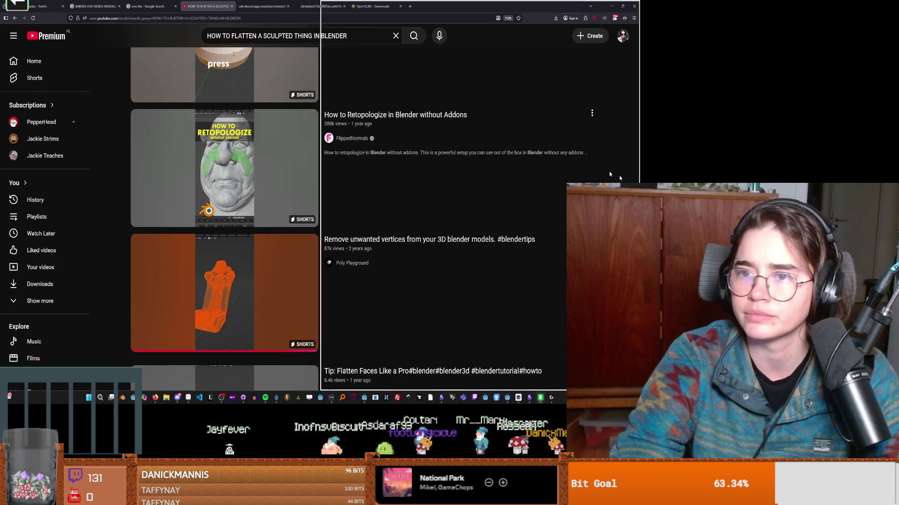
{"action": "key", "text": "alt+Tab"}
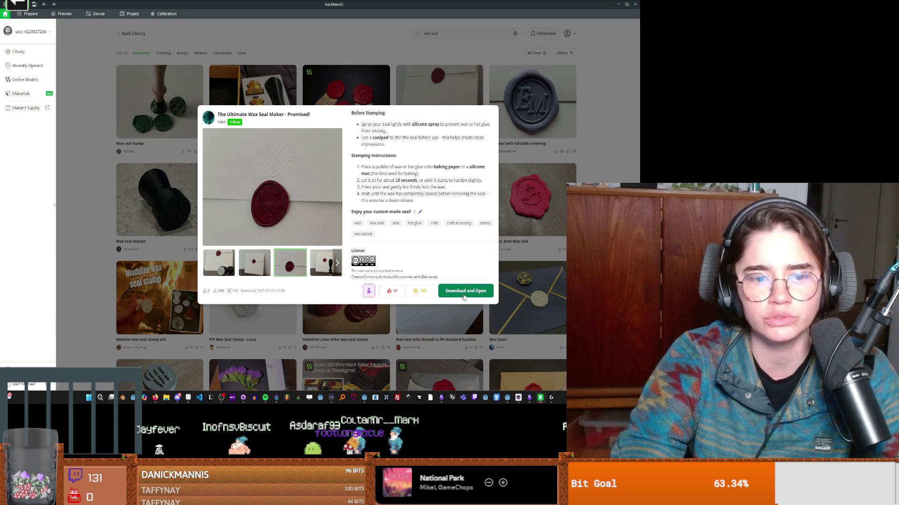
Step: Download the wax seal maker model, saving the current project and switching to the A1 printer
{"action": "left_click", "coordinate": [464, 291]}
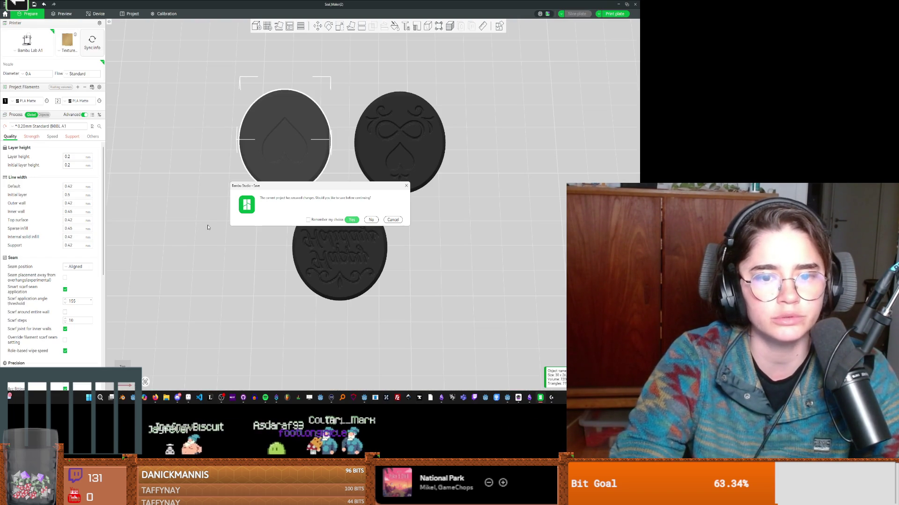
{"action": "left_click", "coordinate": [352, 220]}
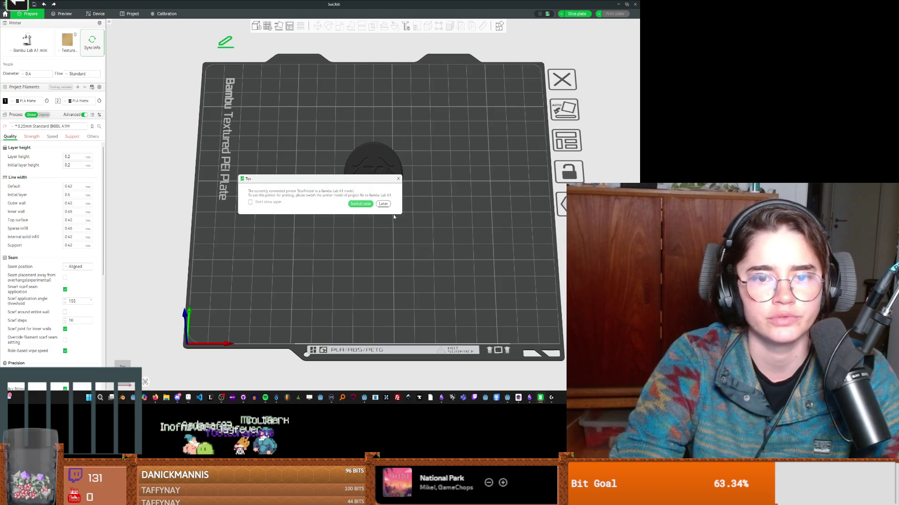
{"action": "left_click", "coordinate": [366, 205]}
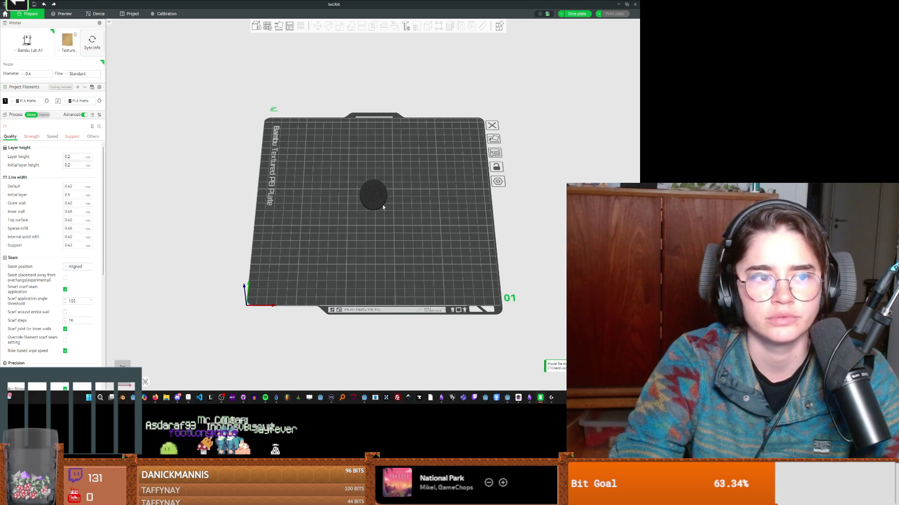
Step: Orbit the plate to inspect the round seal from above and a low angle
{"action": "mouse_move", "coordinate": [368, 218]}
{"action": "left_mouse_down"}
{"action": "mouse_move", "coordinate": [395, 212]}
{"action": "mouse_move", "coordinate": [380, 204]}
{"action": "left_mouse_up"}
{"action": "scroll", "coordinate": [380, 204], "scroll_direction": "up", "scroll_amount": 5}
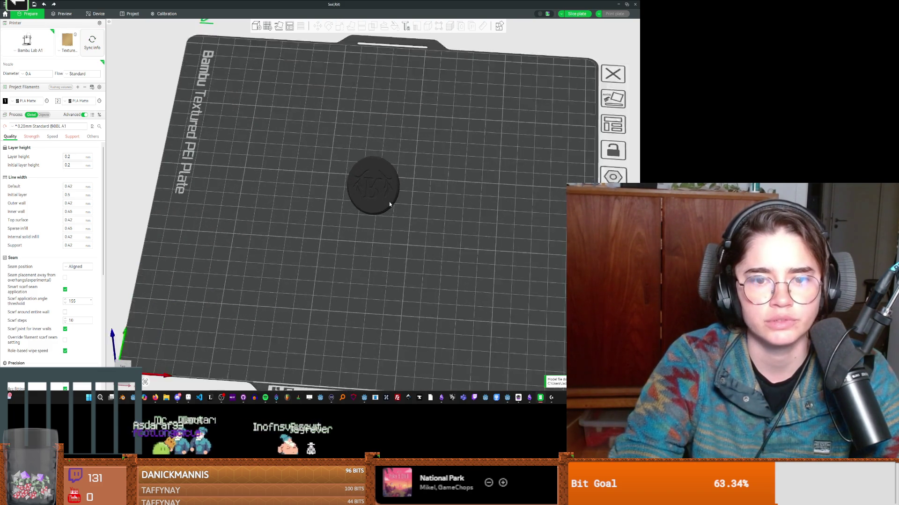
{"action": "left_click", "coordinate": [368, 179]}
{"action": "left_click", "coordinate": [434, 210]}
{"action": "mouse_move", "coordinate": [434, 209]}
{"action": "left_mouse_down"}
{"action": "mouse_move", "coordinate": [402, 202]}
{"action": "mouse_move", "coordinate": [431, 201]}
{"action": "mouse_move", "coordinate": [436, 220]}
{"action": "left_mouse_up"}
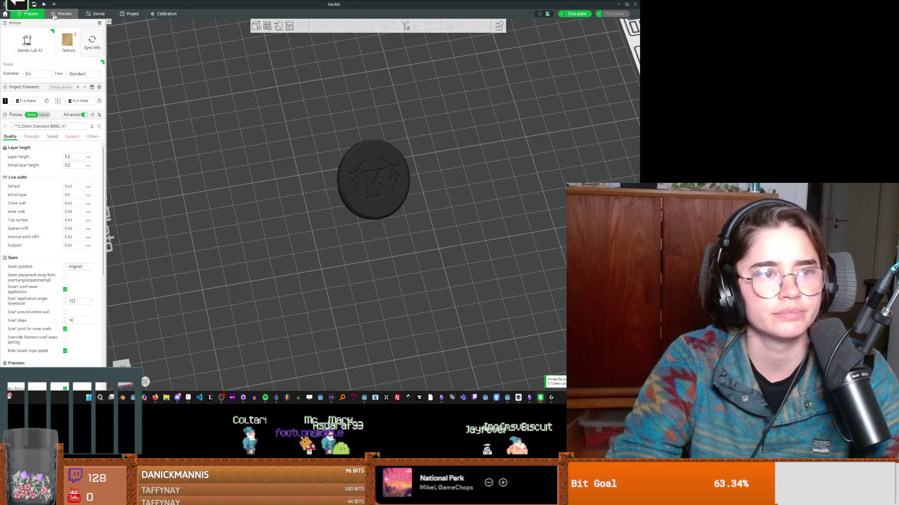
{"action": "key", "text": "alt+Tab"}
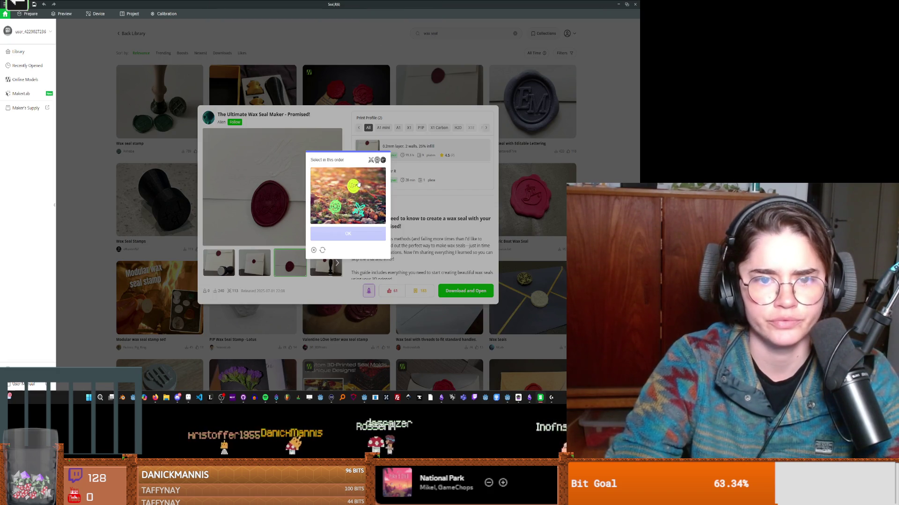
Step: Solve the leaf-image verification puzzle and open Seal_Maker(3) without saving the current project
{"action": "left_click", "coordinate": [362, 210]}
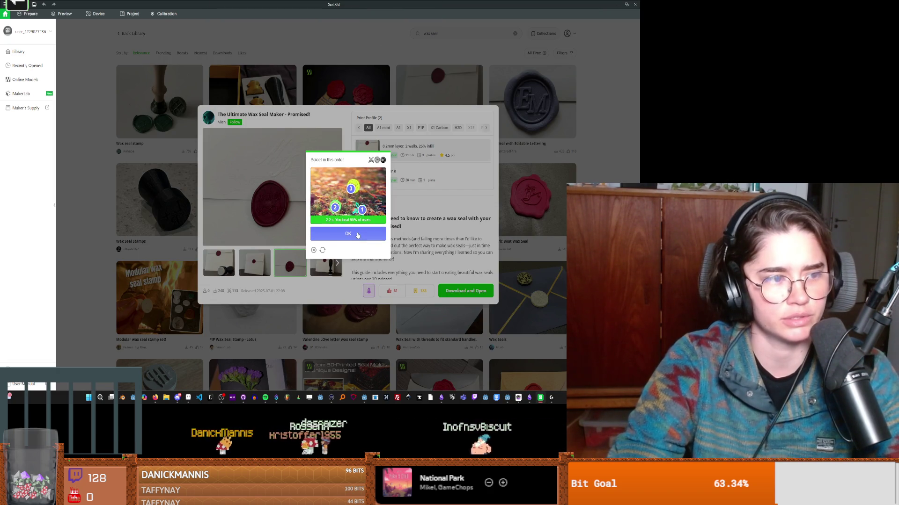
{"action": "left_click", "coordinate": [358, 234]}
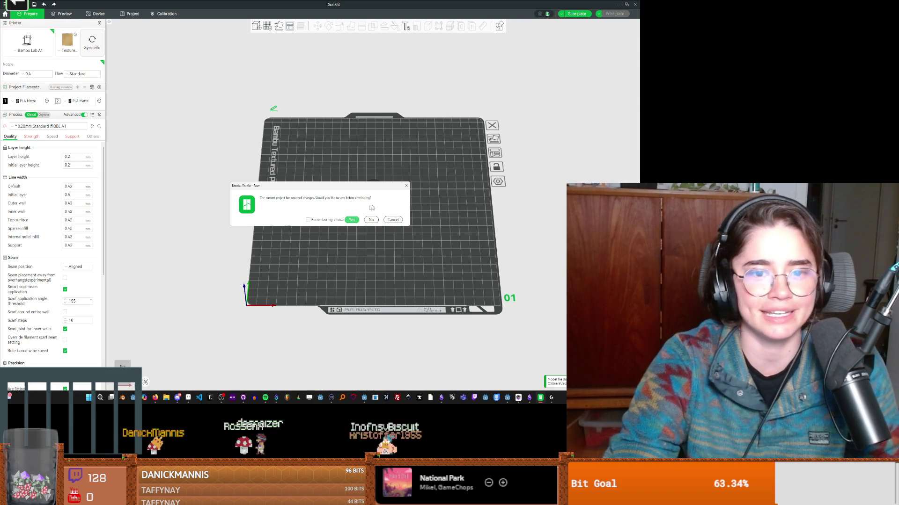
{"action": "left_click", "coordinate": [371, 220]}
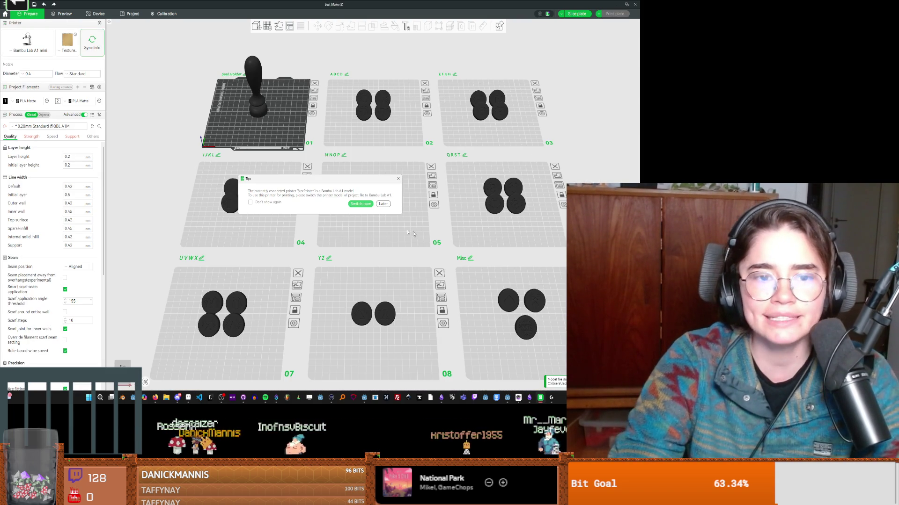
Step: Switch the project to the Bambu Lab A1 and look over the ABCD and EFGH plates' seals
{"action": "left_click", "coordinate": [362, 206]}
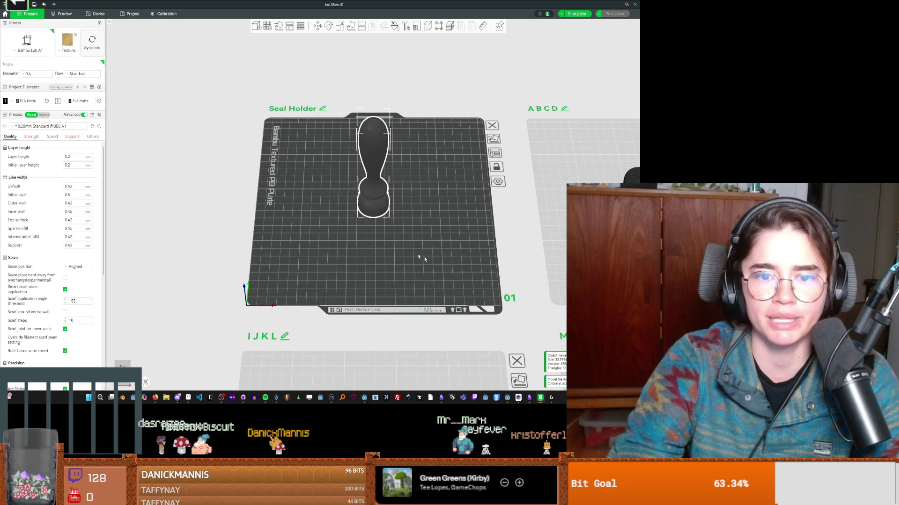
{"action": "scroll", "coordinate": [380, 236], "scroll_direction": "down", "scroll_amount": 2}
{"action": "left_click", "coordinate": [500, 264]}
{"action": "mouse_move", "coordinate": [276, 231]}
{"action": "left_mouse_down"}
{"action": "mouse_move", "coordinate": [399, 251]}
{"action": "mouse_move", "coordinate": [421, 220]}
{"action": "left_mouse_up"}
{"action": "scroll", "coordinate": [422, 220], "scroll_direction": "up", "scroll_amount": 5}
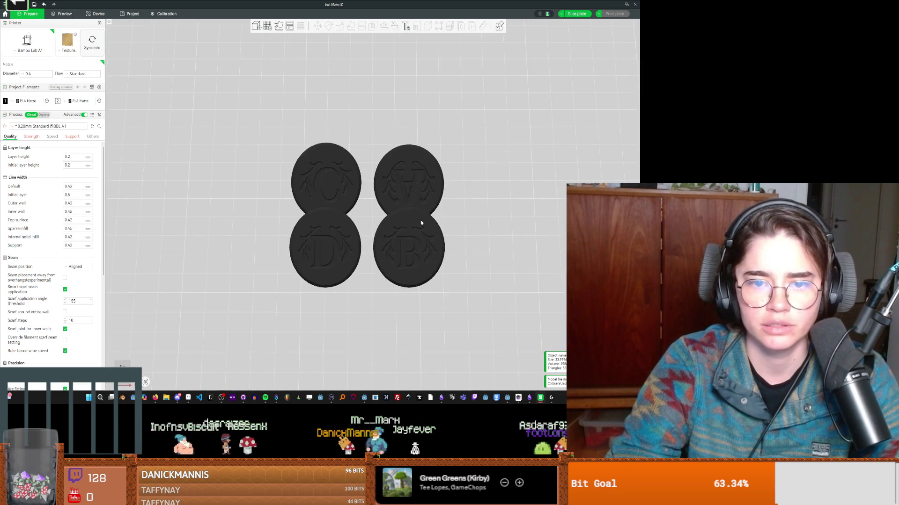
{"action": "scroll", "coordinate": [422, 224], "scroll_direction": "down", "scroll_amount": 5}
{"action": "right_click_drag", "start_coordinate": [421, 224], "coordinate": [315, 245]}
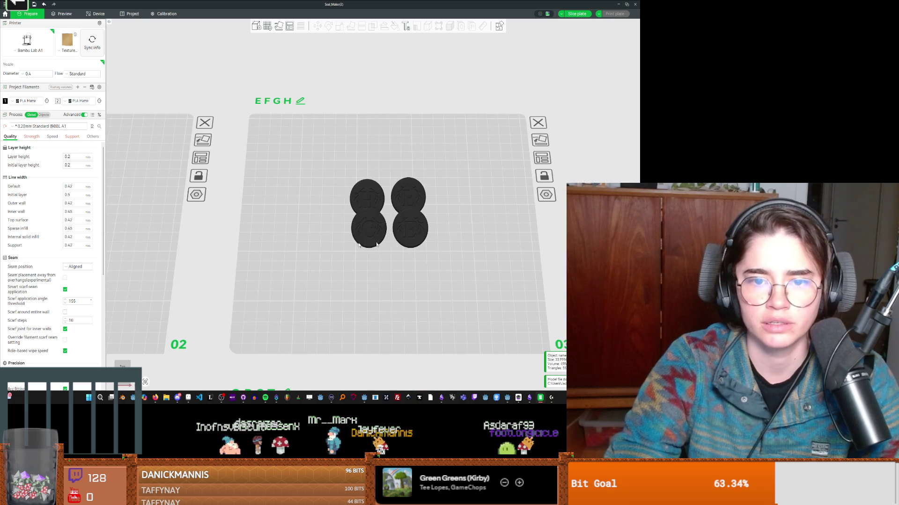
{"action": "scroll", "coordinate": [314, 246], "scroll_direction": "up", "scroll_amount": 4}
{"action": "scroll", "coordinate": [419, 245], "scroll_direction": "down", "scroll_amount": 5}
Step: Pan and zoom over the QRST plate's seals and up to the Misc plate
{"action": "right_click_drag", "start_coordinate": [417, 253], "coordinate": [375, 155]}
{"action": "right_click_drag", "start_coordinate": [376, 375], "coordinate": [381, 226]}
{"action": "scroll", "coordinate": [382, 224], "scroll_direction": "up", "scroll_amount": 5}
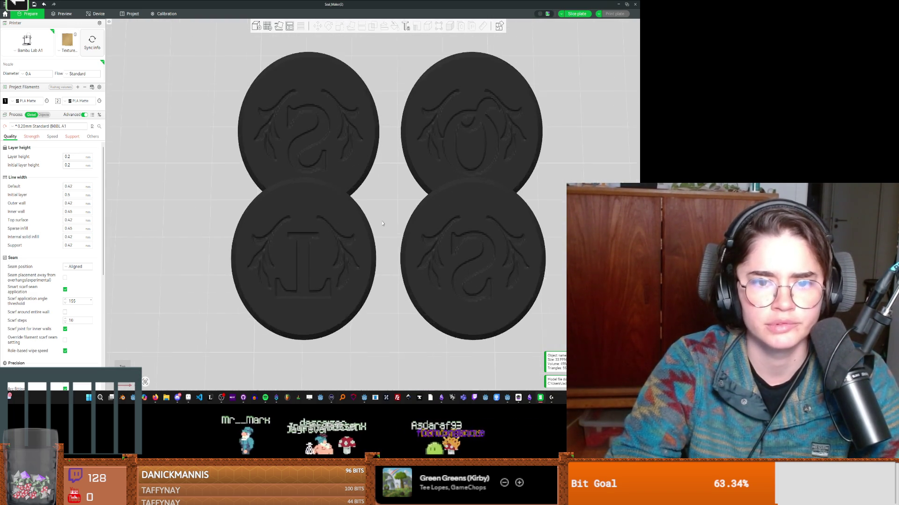
{"action": "scroll", "coordinate": [383, 224], "scroll_direction": "down", "scroll_amount": 6}
{"action": "right_click_drag", "start_coordinate": [382, 379], "coordinate": [377, 219]}
{"action": "scroll", "coordinate": [377, 219], "scroll_direction": "up", "scroll_amount": 5}
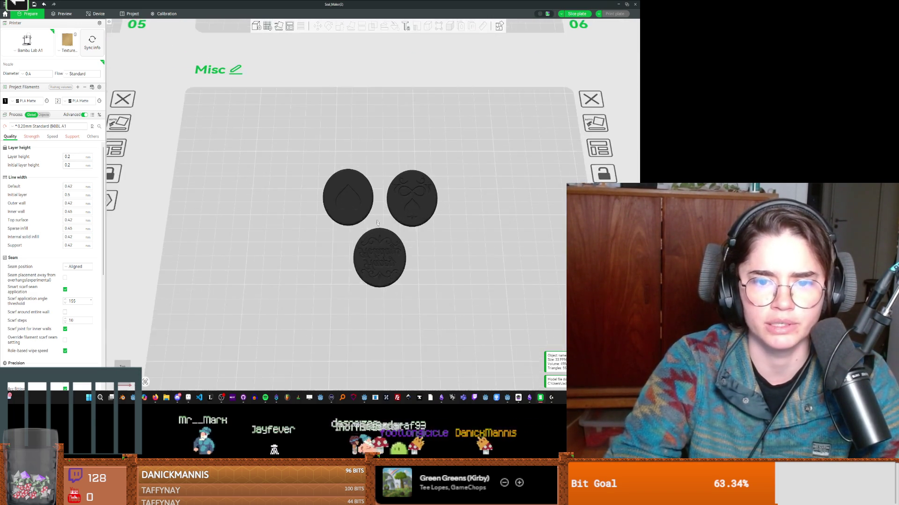
{"action": "scroll", "coordinate": [377, 219], "scroll_direction": "up", "scroll_amount": 3}
{"action": "scroll", "coordinate": [388, 257], "scroll_direction": "down", "scroll_amount": 4}
{"action": "scroll", "coordinate": [270, 212], "scroll_direction": "up", "scroll_amount": 6}
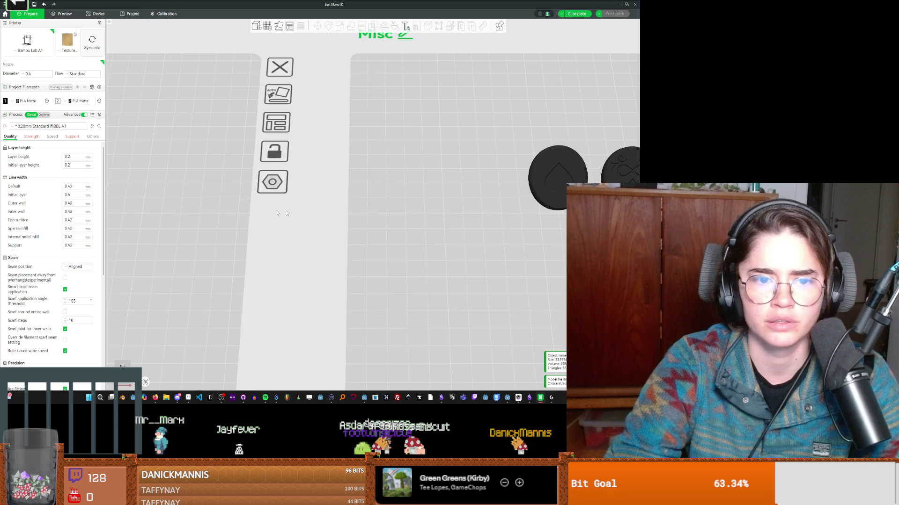
Step: Pan to the YZ plate's two seals and centre the plate with four seals
{"action": "right_click_drag", "start_coordinate": [270, 213], "coordinate": [467, 207]}
{"action": "mouse_move", "coordinate": [223, 209]}
{"action": "right_mouse_down"}
{"action": "mouse_move", "coordinate": [377, 209]}
{"action": "mouse_move", "coordinate": [314, 43]}
{"action": "right_mouse_up"}
{"action": "scroll", "coordinate": [377, 209], "scroll_direction": "up", "scroll_amount": 3}
{"action": "scroll", "coordinate": [373, 207], "scroll_direction": "down", "scroll_amount": 6}
{"action": "scroll", "coordinate": [286, 213], "scroll_direction": "up", "scroll_amount": 5}
{"action": "right_click_drag", "start_coordinate": [330, 202], "coordinate": [534, 202]}
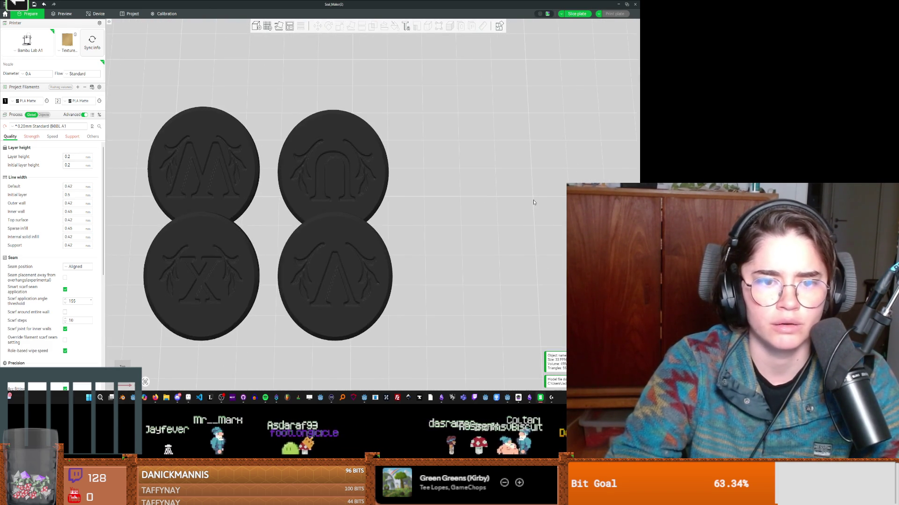
{"action": "scroll", "coordinate": [435, 194], "scroll_direction": "down", "scroll_amount": 5}
{"action": "scroll", "coordinate": [433, 193], "scroll_direction": "up", "scroll_amount": 5}
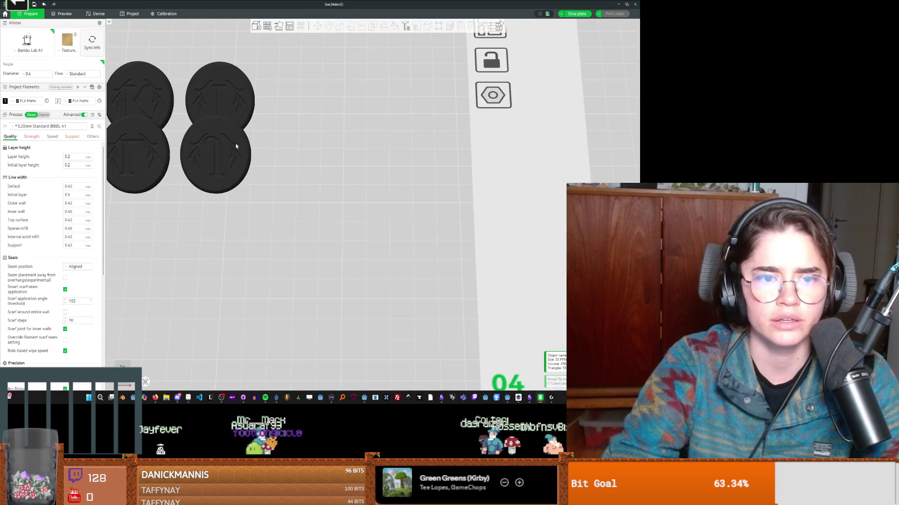
{"action": "right_click_drag", "start_coordinate": [240, 144], "coordinate": [375, 194]}
{"action": "scroll", "coordinate": [318, 202], "scroll_direction": "up", "scroll_amount": 2}
{"action": "scroll", "coordinate": [429, 221], "scroll_direction": "down", "scroll_amount": 5}
Step: Pan across the MNOP plate's O and N seals, then frame all three Misc seals
{"action": "right_click_drag", "start_coordinate": [421, 220], "coordinate": [237, 220]}
{"action": "right_click_drag", "start_coordinate": [522, 212], "coordinate": [341, 211]}
{"action": "scroll", "coordinate": [341, 212], "scroll_direction": "up", "scroll_amount": 5}
{"action": "scroll", "coordinate": [341, 212], "scroll_direction": "up", "scroll_amount": 3}
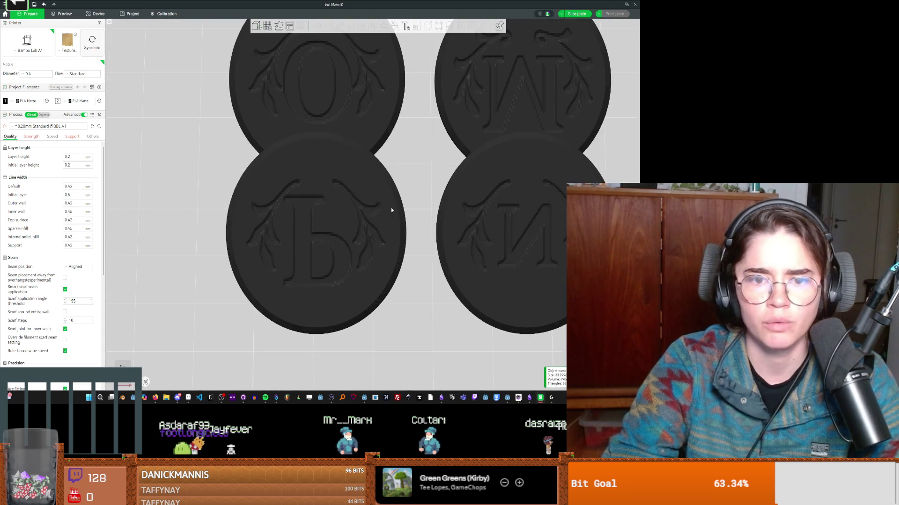
{"action": "scroll", "coordinate": [391, 209], "scroll_direction": "down", "scroll_amount": 5}
{"action": "mouse_move", "coordinate": [220, 82]}
{"action": "right_mouse_down"}
{"action": "mouse_move", "coordinate": [311, 132]}
{"action": "mouse_move", "coordinate": [281, 108]}
{"action": "right_mouse_up"}
{"action": "scroll", "coordinate": [311, 132], "scroll_direction": "down", "scroll_amount": 8}
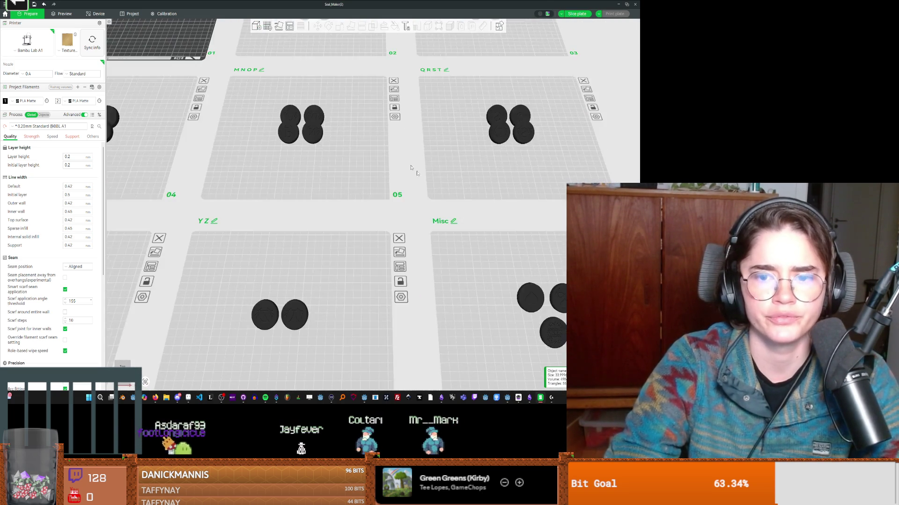
{"action": "scroll", "coordinate": [381, 138], "scroll_direction": "up", "scroll_amount": 10}
{"action": "mouse_move", "coordinate": [382, 137]}
{"action": "right_mouse_down"}
{"action": "mouse_move", "coordinate": [296, 244]}
{"action": "mouse_move", "coordinate": [361, 263]}
{"action": "right_mouse_up"}
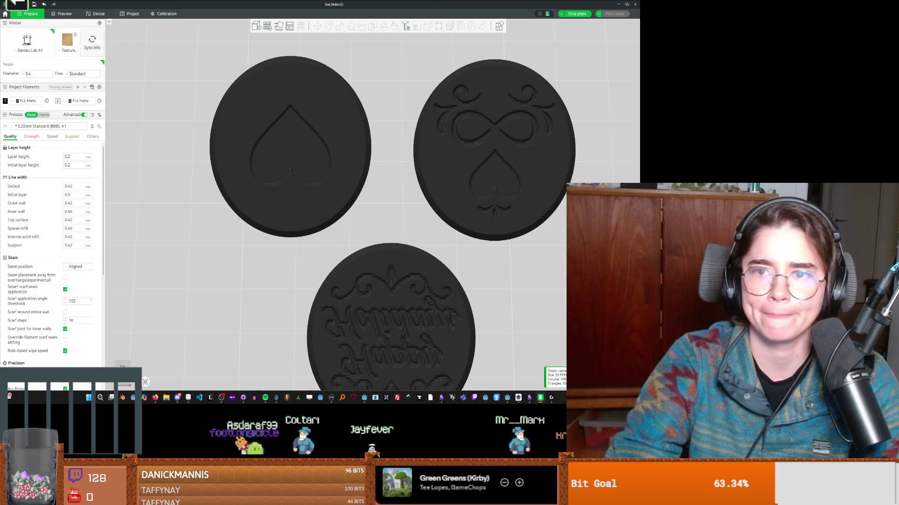
{"action": "key", "text": "alt+Tab"}
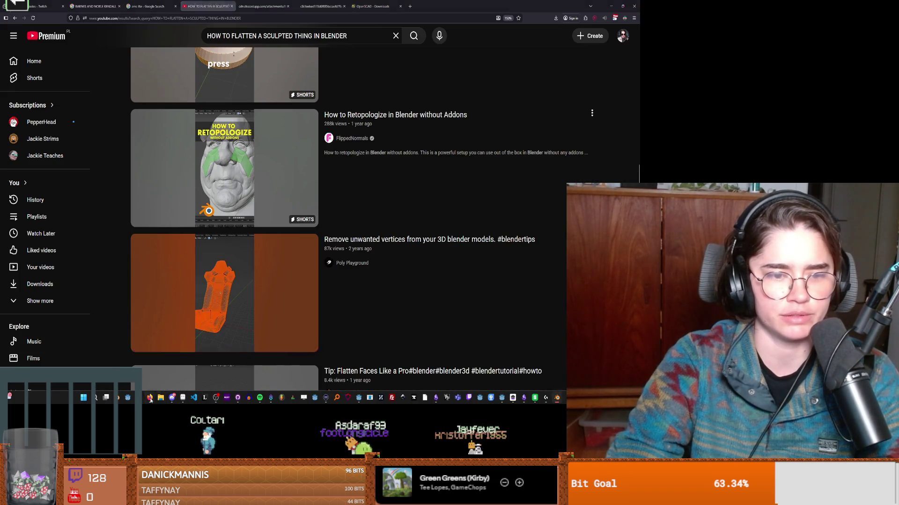
Step: Search YouTube for 'BLENDER flatten surface' and play the 'Blender how to flatten Quads, Mesh, Faces on 3D' short
{"action": "key", "text": "alt+Tab"}
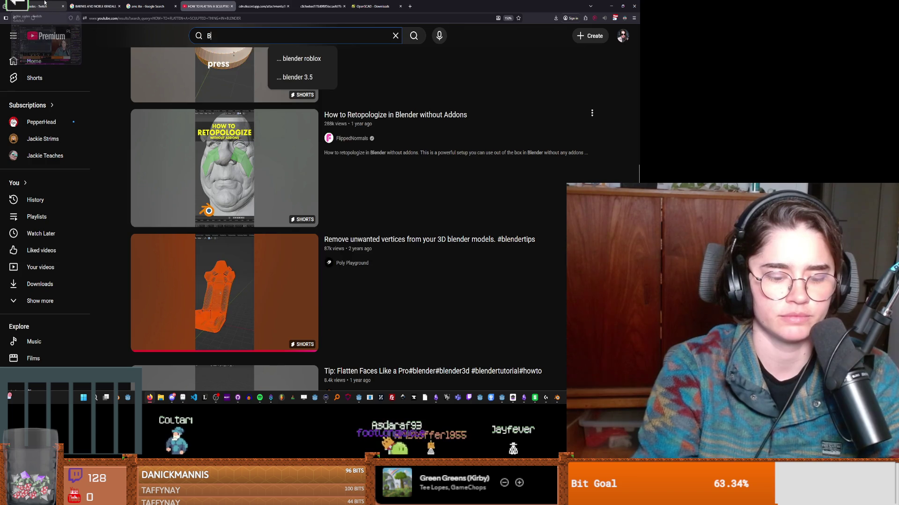
{"action": "type", "text": "BLENDER"}
{"action": "key", "text": "Tab"}
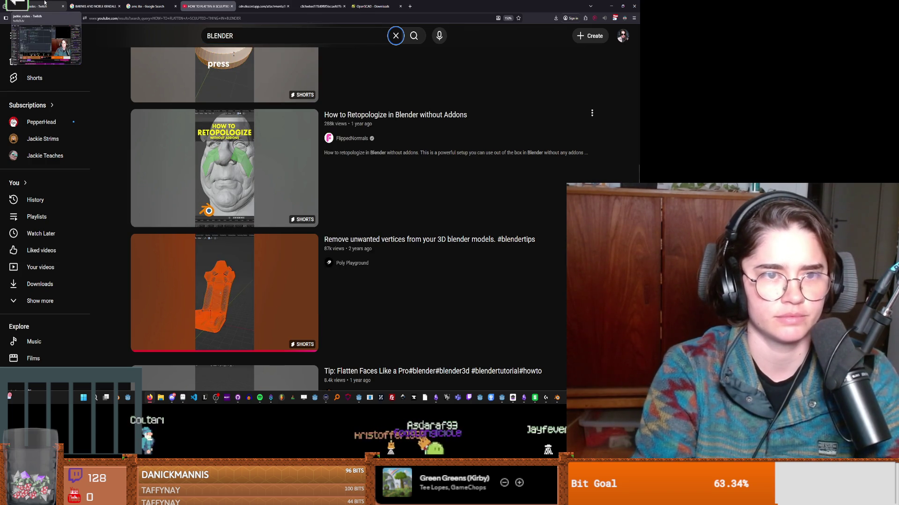
{"action": "left_click", "coordinate": [252, 34]}
{"action": "type", "text": "flatten "}
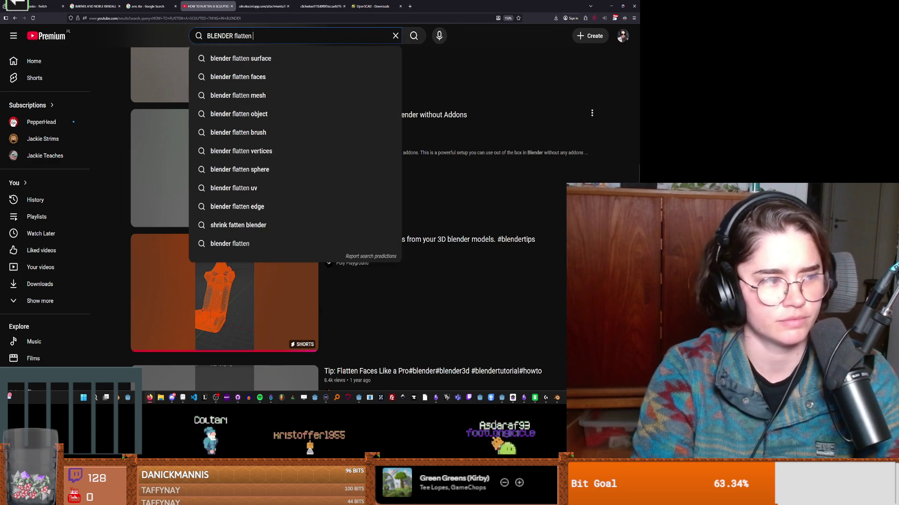
{"action": "type", "text": "surfa"}
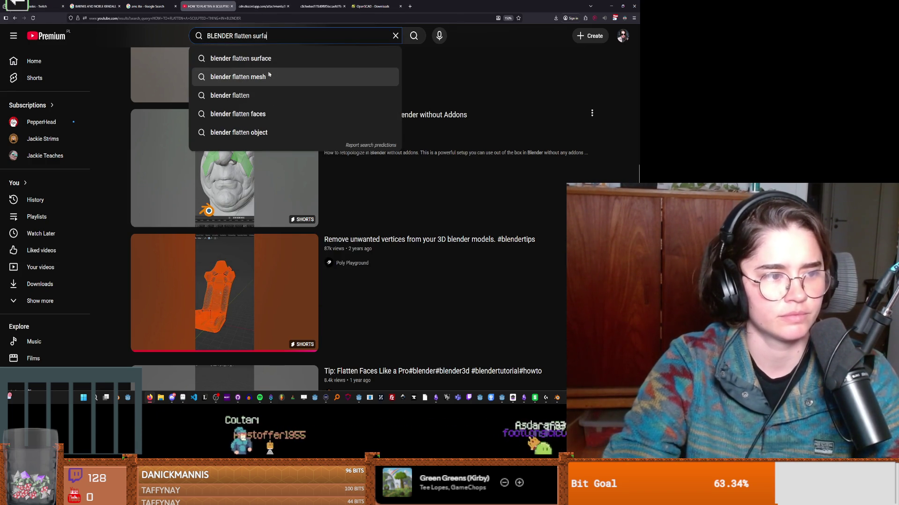
{"action": "type", "text": "v"}
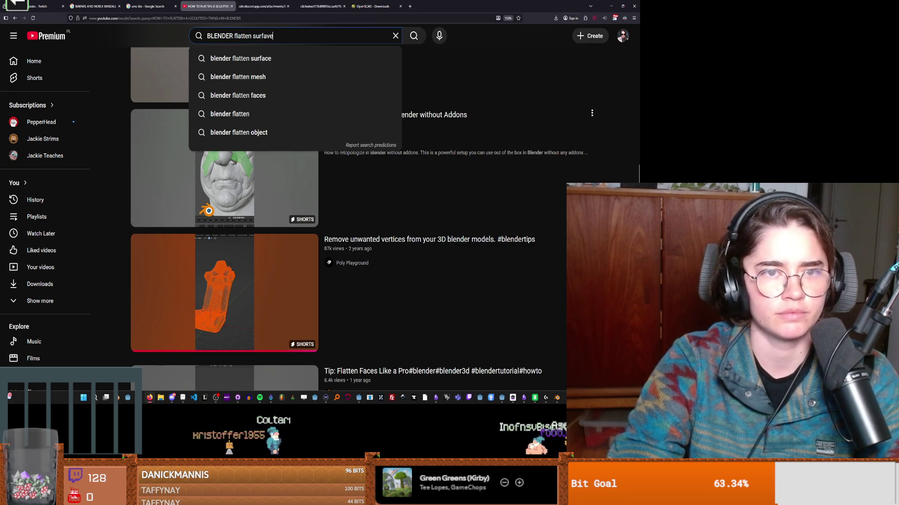
{"action": "type", "text": "e"}
{"action": "key", "text": "Return"}
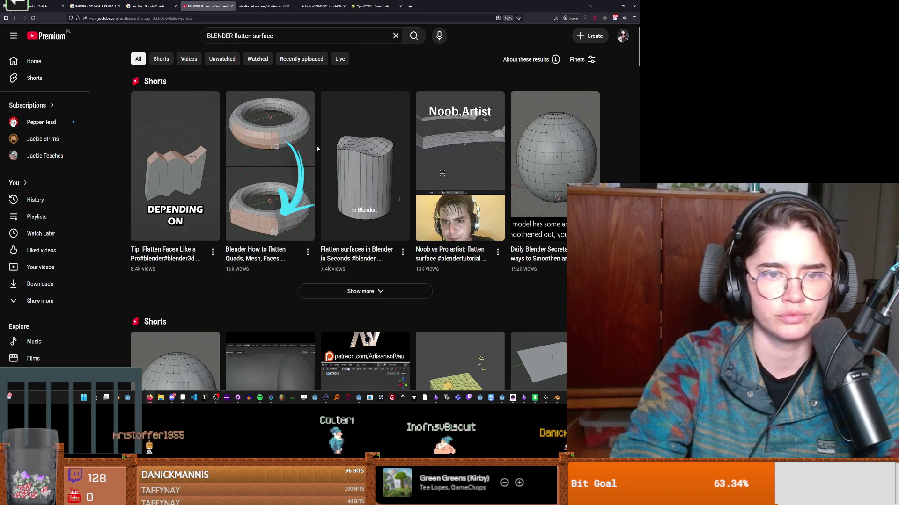
{"action": "left_click", "coordinate": [276, 199]}
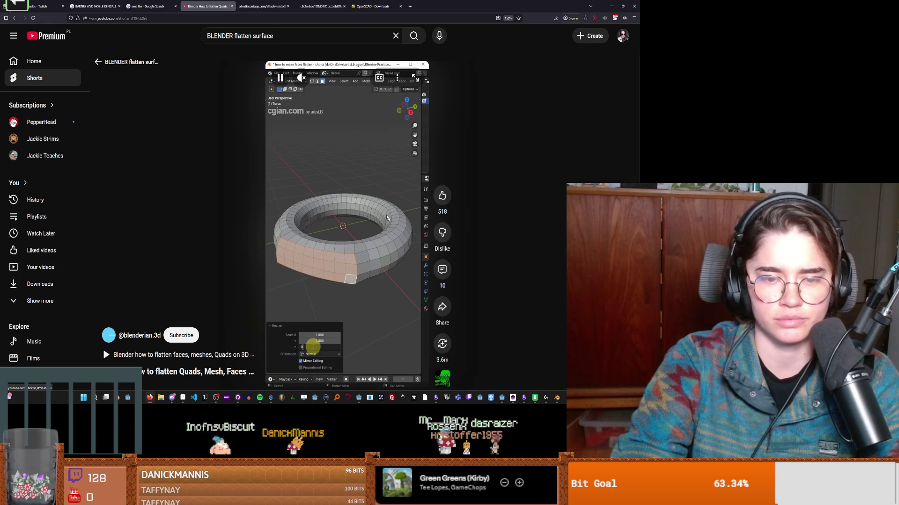
{"action": "left_click", "coordinate": [357, 196]}
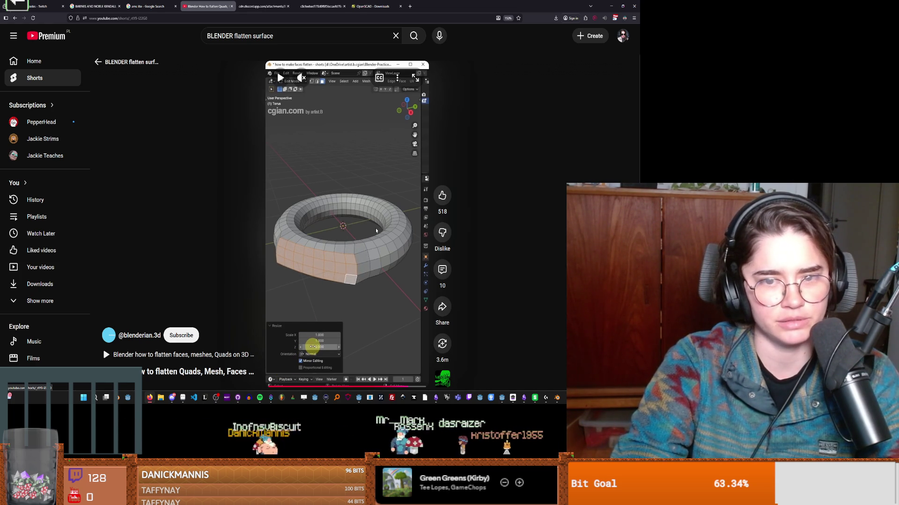
Step: Bring Blender forward and start a new General scene with the default cube deleted
{"action": "mouse_move", "coordinate": [557, 402]}
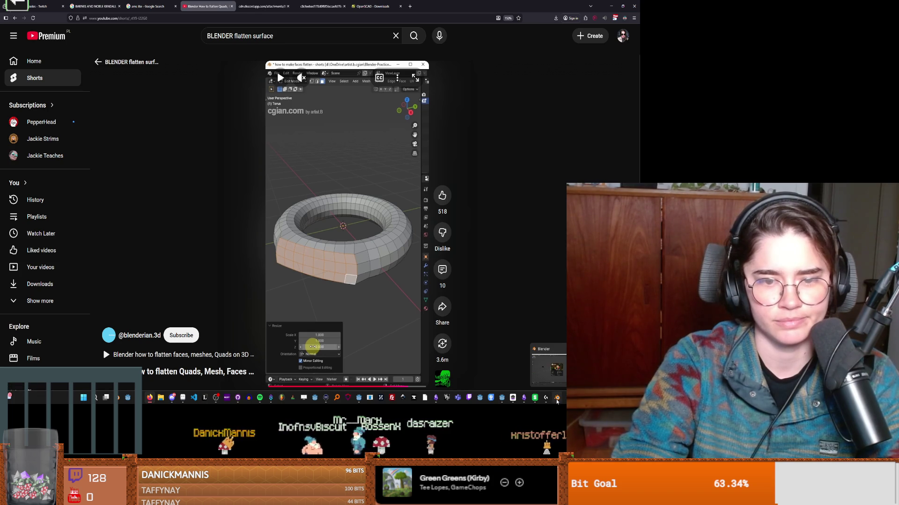
{"action": "left_click", "coordinate": [557, 401]}
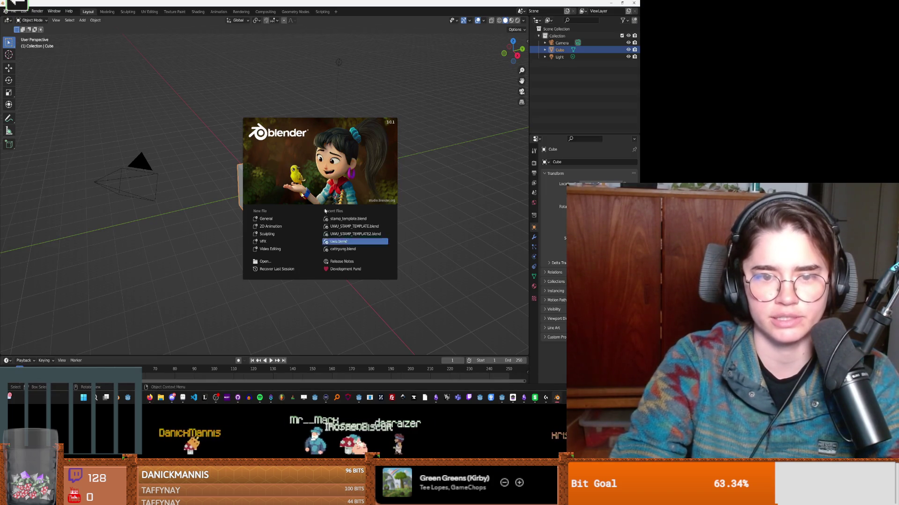
{"action": "left_click", "coordinate": [353, 218]}
{"action": "left_click", "coordinate": [23, 11]}
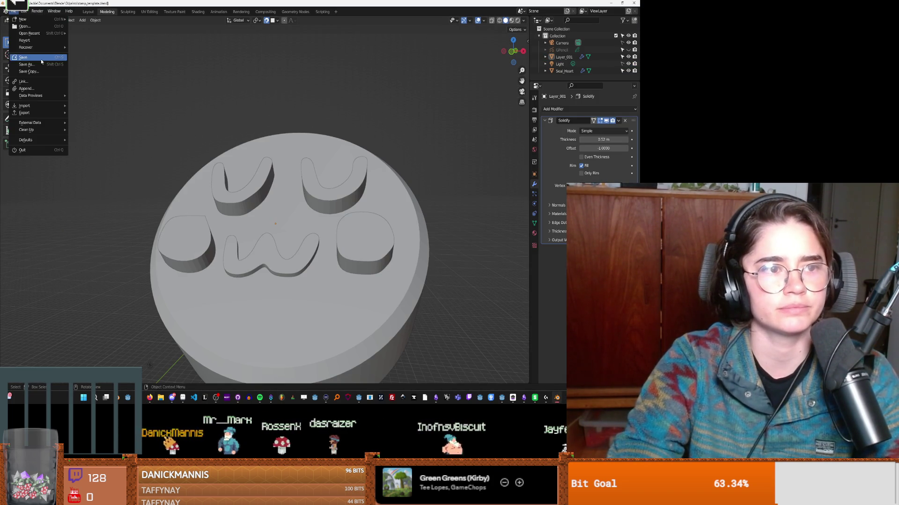
{"action": "mouse_move", "coordinate": [20, 19]}
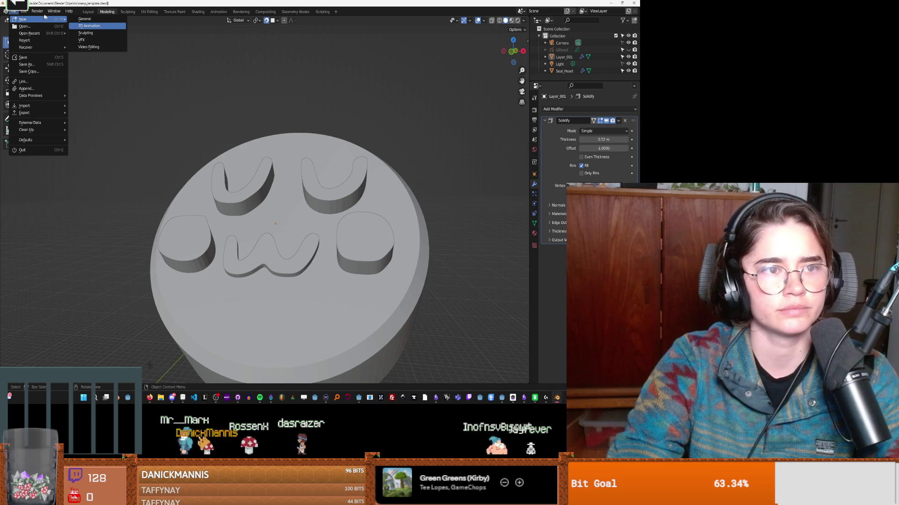
{"action": "left_click", "coordinate": [84, 19]}
{"action": "key", "text": "Delete"}
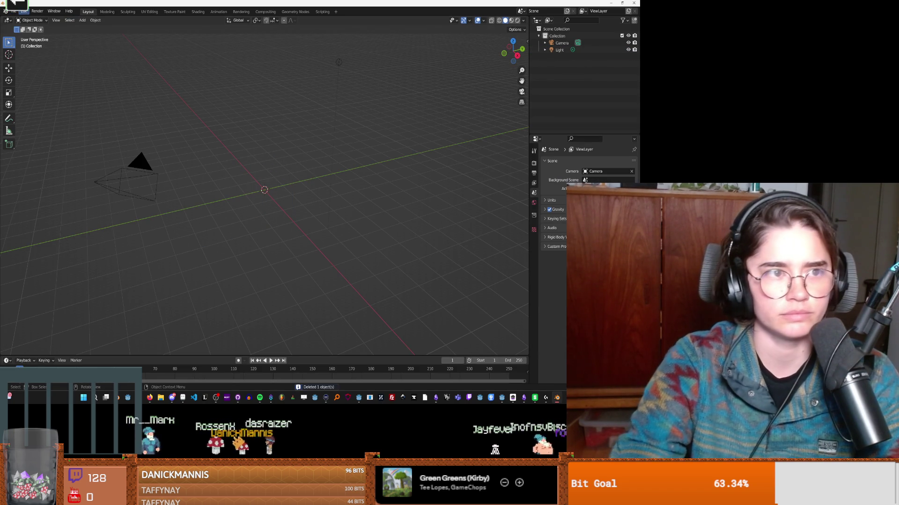
Step: Import Seal_Heart.stl from the bambu folder and frame it looking down on the heart
{"action": "left_click", "coordinate": [13, 11]}
{"action": "key", "text": "Escape"}
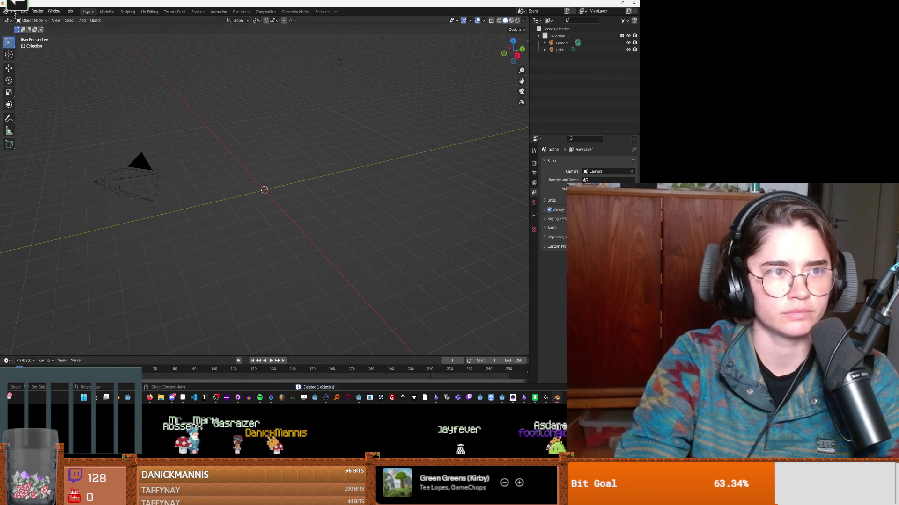
{"action": "left_click", "coordinate": [13, 11]}
{"action": "mouse_move", "coordinate": [26, 21]}
{"action": "mouse_move", "coordinate": [28, 106]}
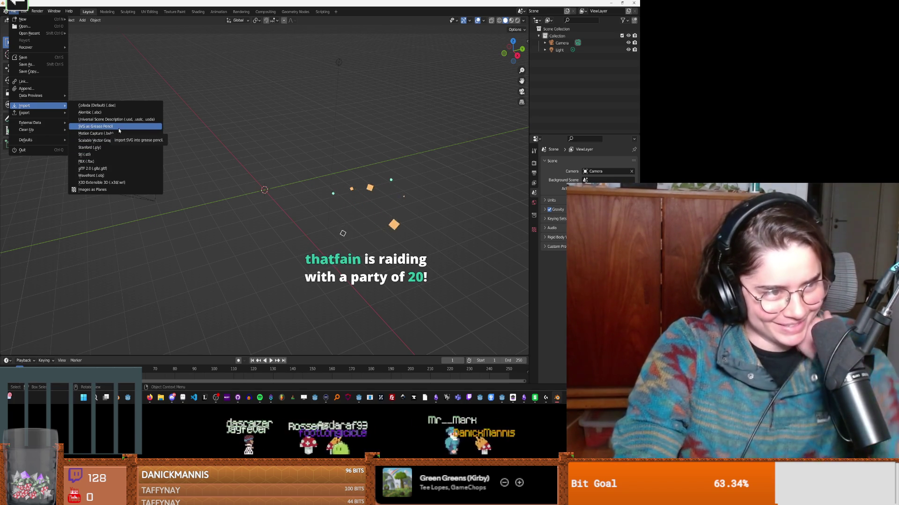
{"action": "left_click", "coordinate": [102, 159]}
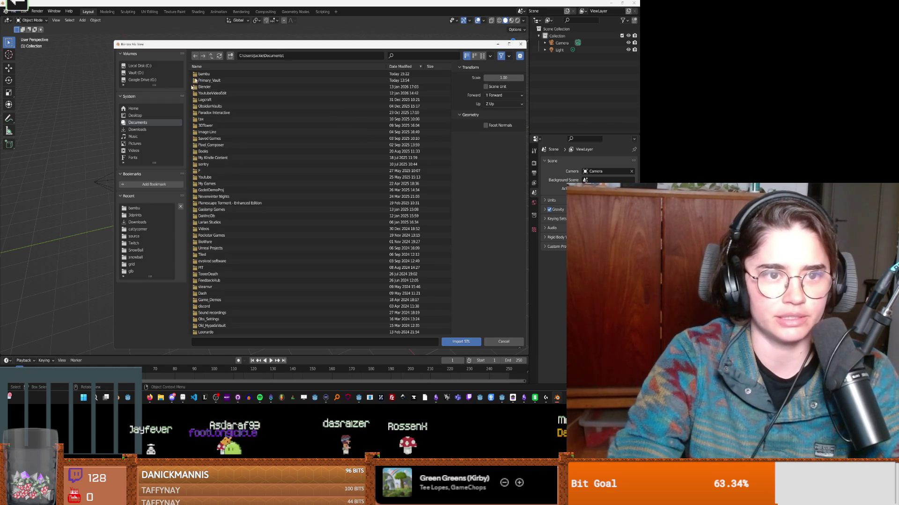
{"action": "left_click", "coordinate": [213, 75]}
{"action": "left_click", "coordinate": [225, 74]}
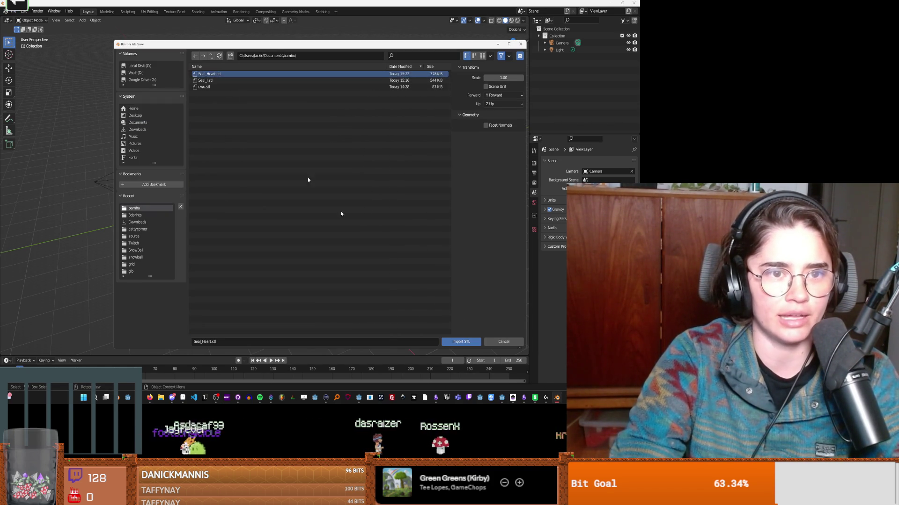
{"action": "left_click", "coordinate": [461, 342]}
{"action": "key", "text": "KP_Decimal"}
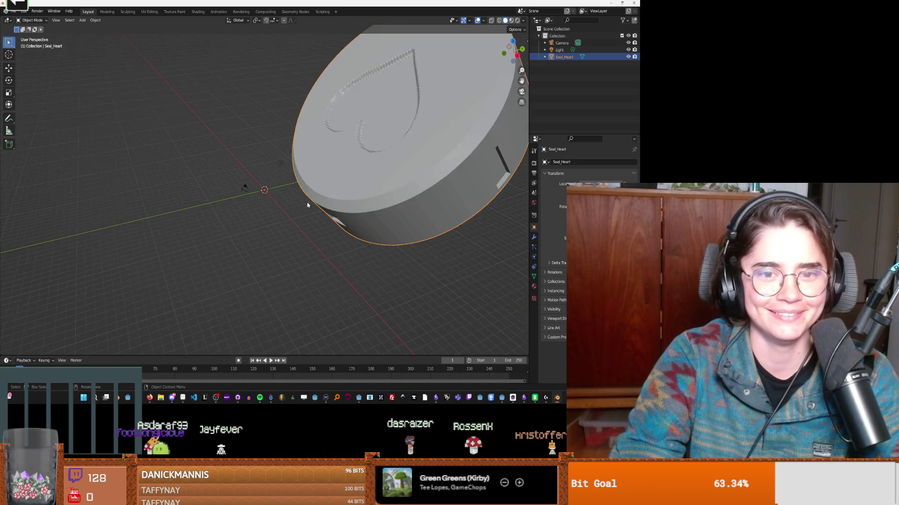
{"action": "middle_click_drag", "start_coordinate": [371, 190], "coordinate": [256, 222]}
Step: In Edit Mode with face select, select four faces across the heart relief
{"action": "scroll", "coordinate": [256, 222], "scroll_direction": "up", "scroll_amount": 4}
{"action": "key", "text": "Tab"}
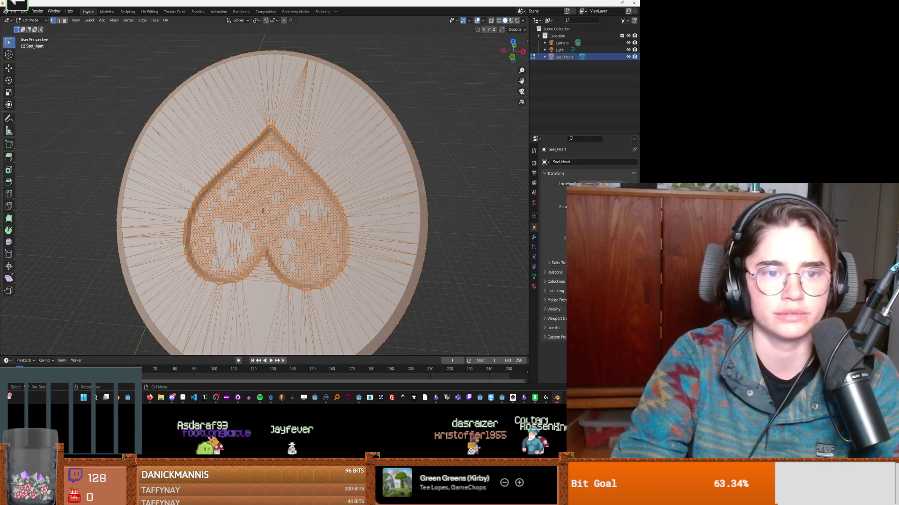
{"action": "key", "text": "alt+a"}
{"action": "left_click", "coordinate": [60, 21]}
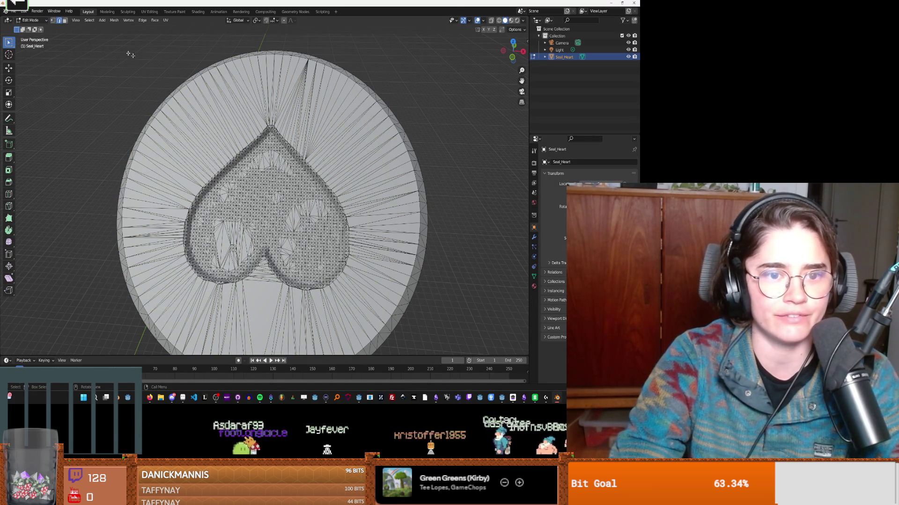
{"action": "left_click", "coordinate": [65, 20]}
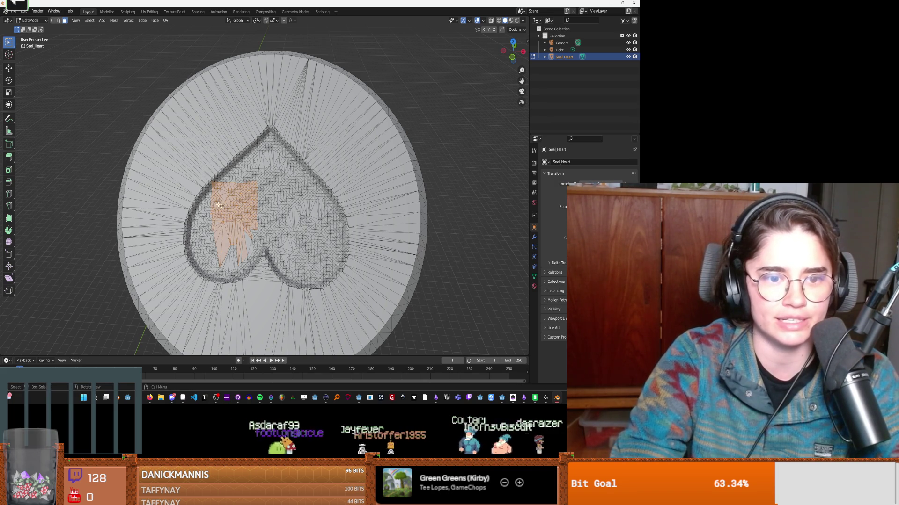
{"action": "left_click", "coordinate": [196, 250]}
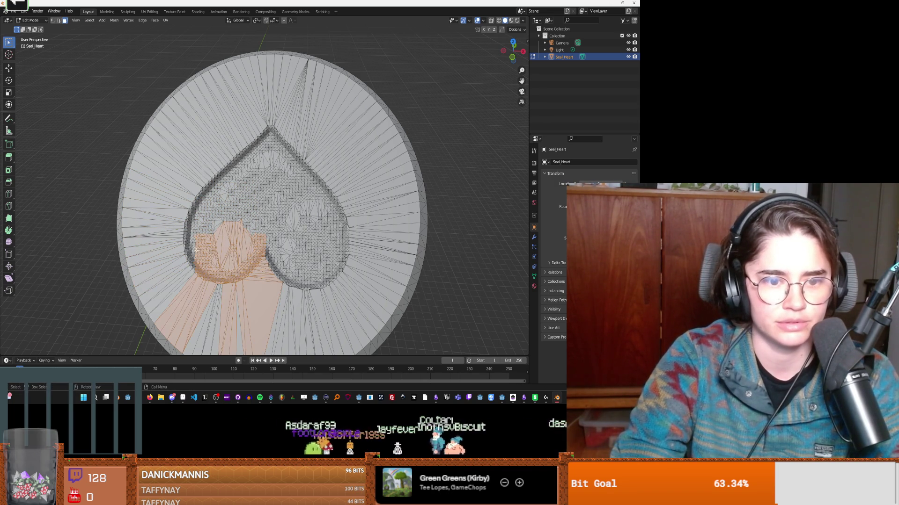
{"action": "left_click", "coordinate": [277, 237]}
{"action": "left_click", "coordinate": [314, 216]}
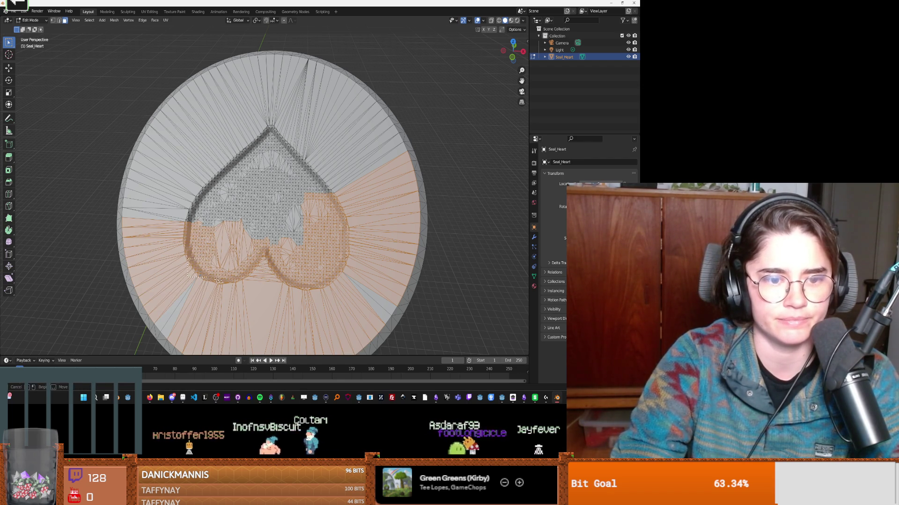
{"action": "left_click", "coordinate": [290, 192], "text": "shift"}
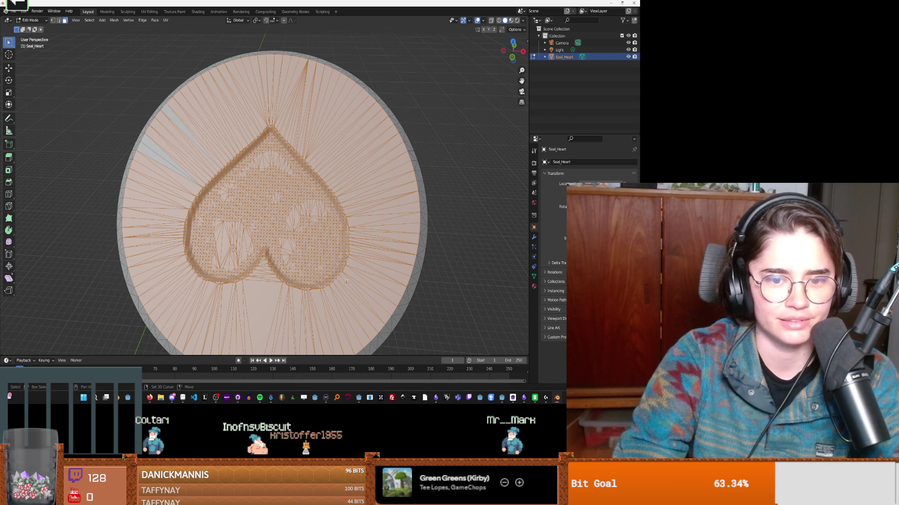
Step: Cancel an S Z 0 scale, then squash the selected faces to zero width with S X 0
{"action": "type", "text": "sz0"}
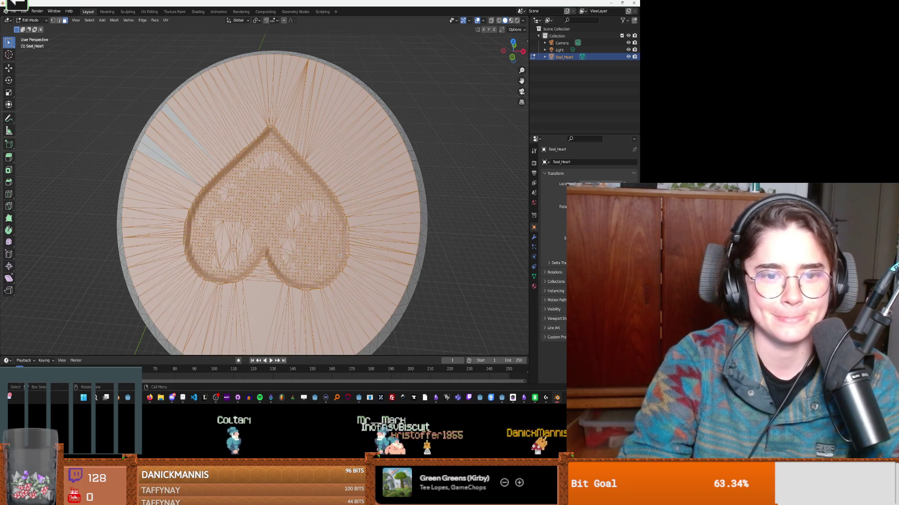
{"action": "key", "text": "Escape"}
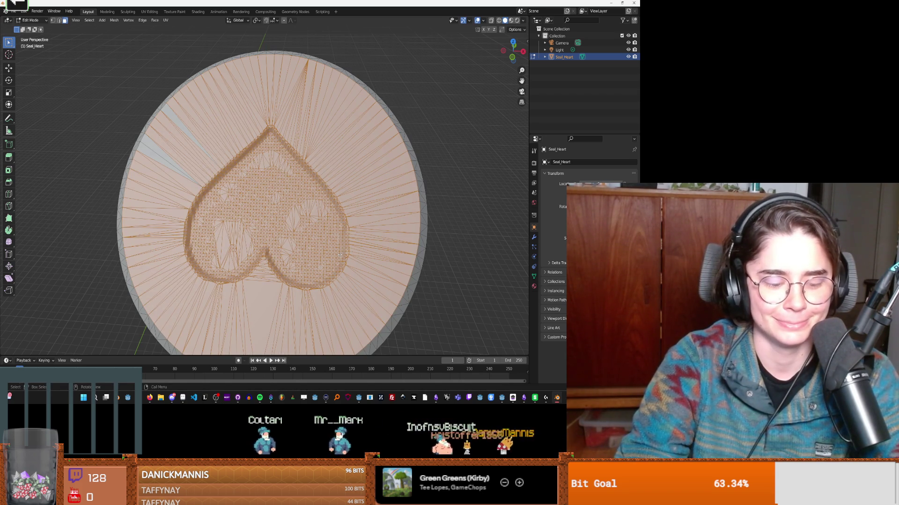
{"action": "type", "text": "sx0"}
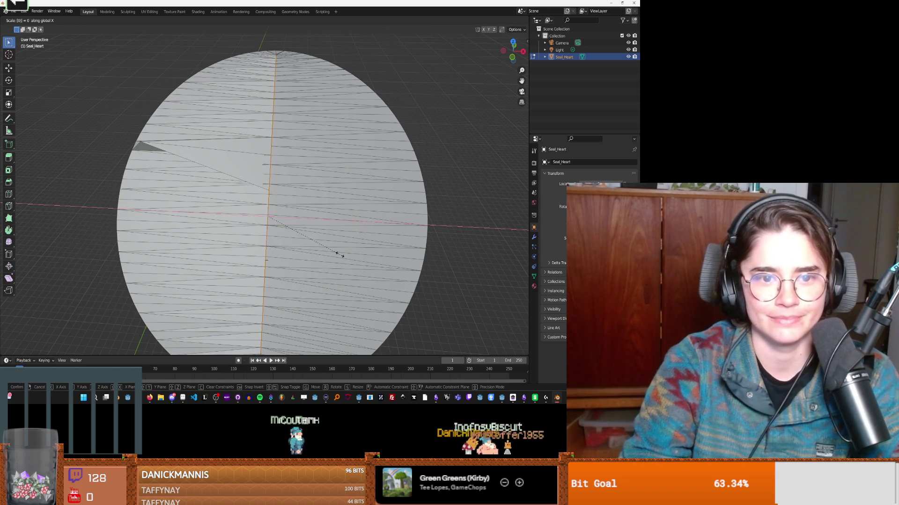
{"action": "key", "text": "Return"}
{"action": "mouse_move", "coordinate": [337, 254]}
{"action": "middle_mouse_down"}
{"action": "mouse_move", "coordinate": [270, 216]}
{"action": "mouse_move", "coordinate": [363, 169]}
{"action": "mouse_move", "coordinate": [326, 190]}
{"action": "mouse_move", "coordinate": [312, 257]}
{"action": "middle_mouse_up"}
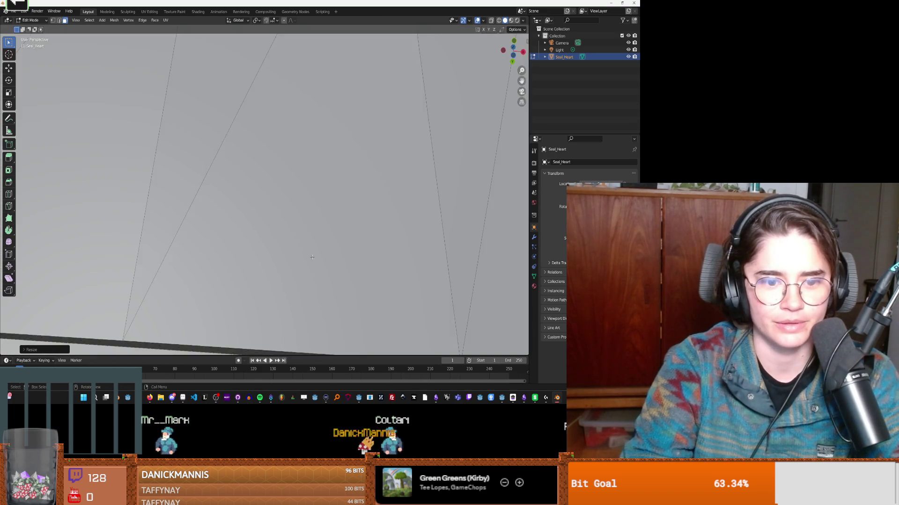
{"action": "scroll", "coordinate": [312, 257], "scroll_direction": "down", "scroll_amount": 8}
Step: Clear the selection and move to the Sculpting workspace with the coin viewed front-on
{"action": "key", "text": "a"}
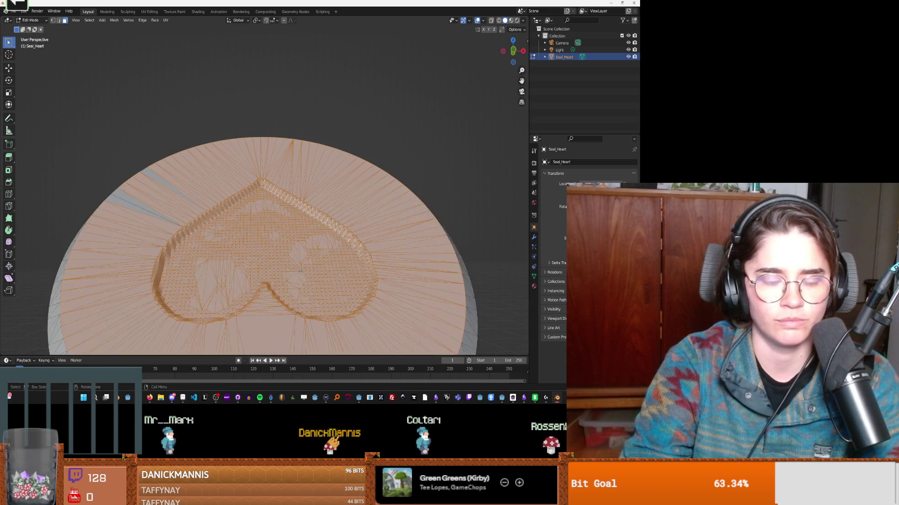
{"action": "scroll", "coordinate": [300, 271], "scroll_direction": "down", "scroll_amount": 3}
{"action": "key", "text": "alt+a"}
{"action": "scroll", "coordinate": [250, 224], "scroll_direction": "up", "scroll_amount": 3}
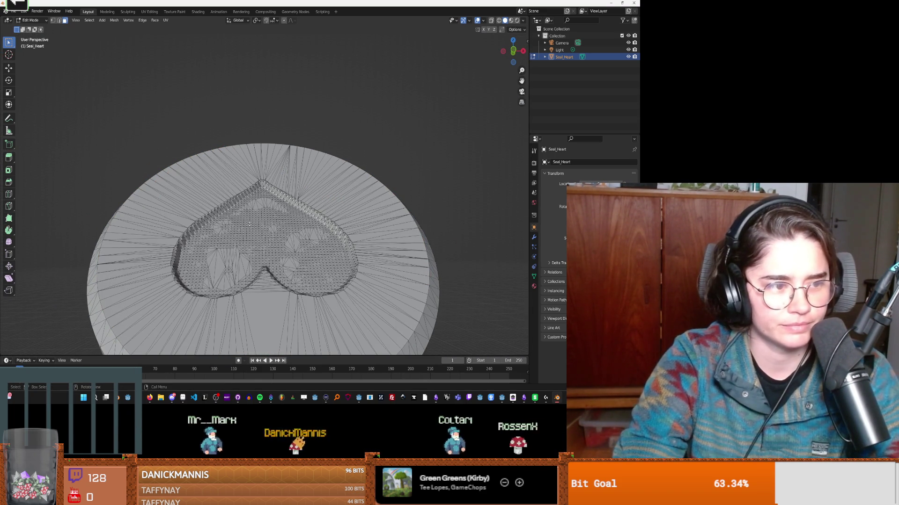
{"action": "mouse_move", "coordinate": [250, 224]}
{"action": "middle_mouse_down"}
{"action": "mouse_move", "coordinate": [213, 137]}
{"action": "mouse_move", "coordinate": [201, 149]}
{"action": "middle_mouse_up"}
{"action": "scroll", "coordinate": [175, 172], "scroll_direction": "up", "scroll_amount": 4}
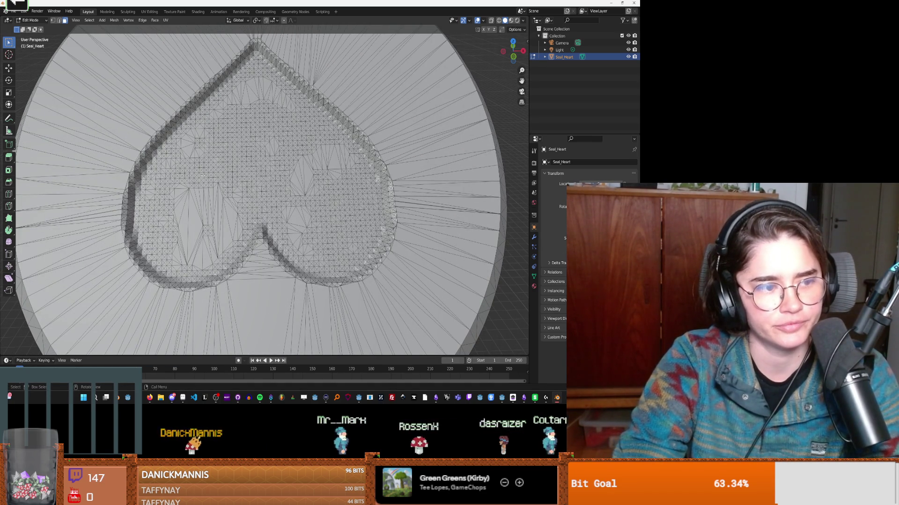
{"action": "scroll", "coordinate": [221, 182], "scroll_direction": "down", "scroll_amount": 1}
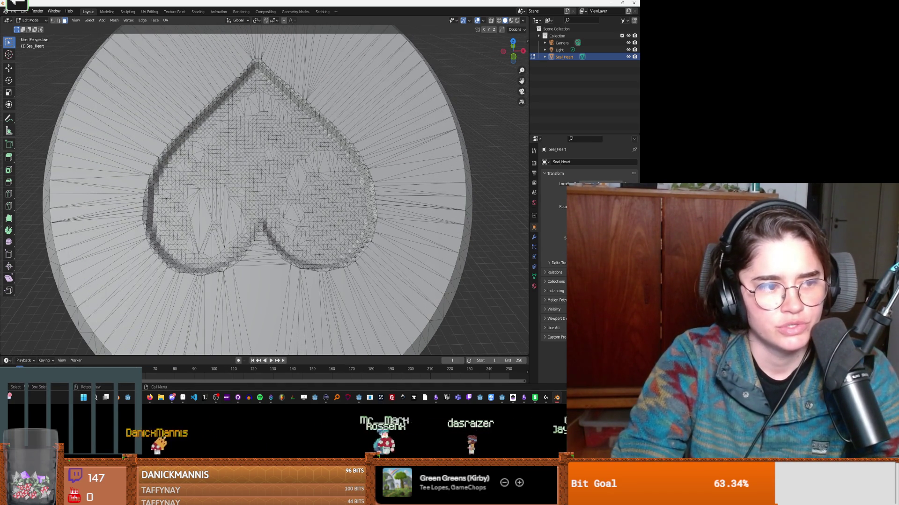
{"action": "scroll", "coordinate": [222, 177], "scroll_direction": "up", "scroll_amount": 1}
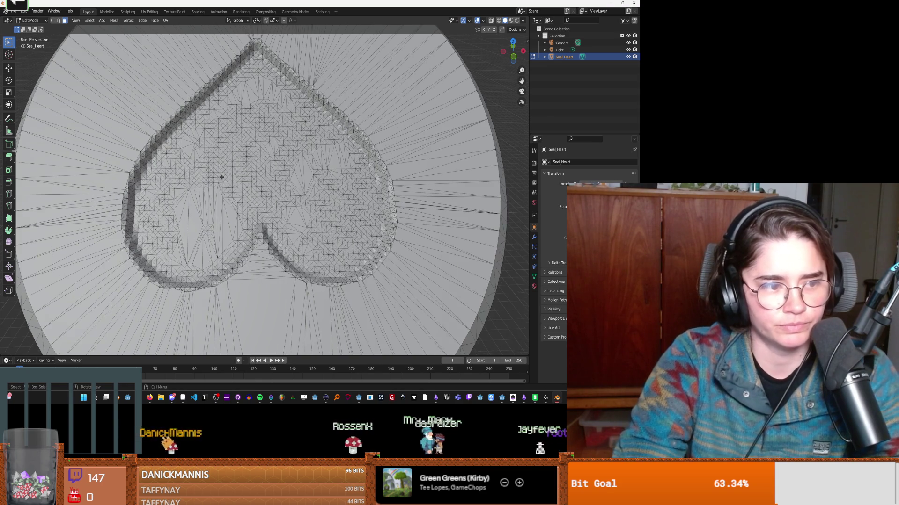
{"action": "left_click", "coordinate": [129, 12]}
{"action": "mouse_move", "coordinate": [234, 188]}
{"action": "middle_mouse_down"}
{"action": "mouse_move", "coordinate": [380, 158]}
{"action": "mouse_move", "coordinate": [416, 188]}
{"action": "middle_mouse_up"}
Step: Frame the coin and try a Flatten stroke below the heart, then undo it
{"action": "key", "text": "KP_Decimal"}
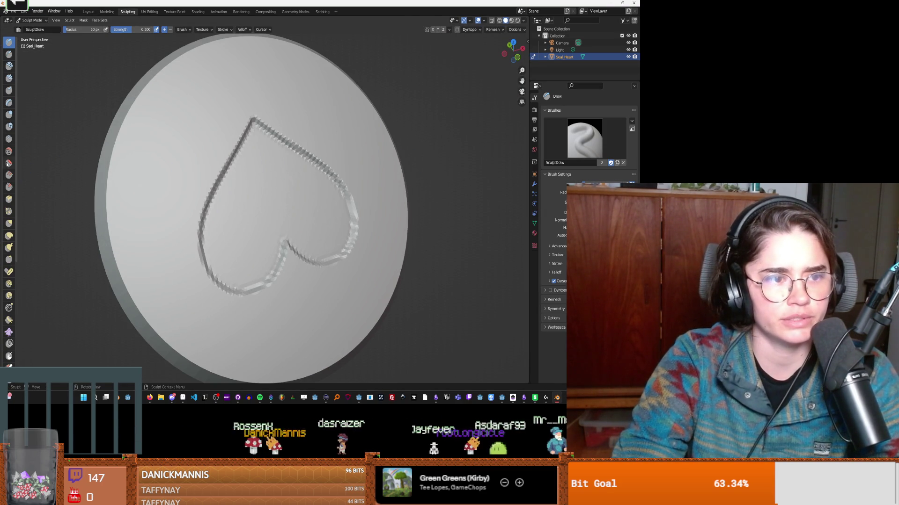
{"action": "left_click", "coordinate": [8, 163]}
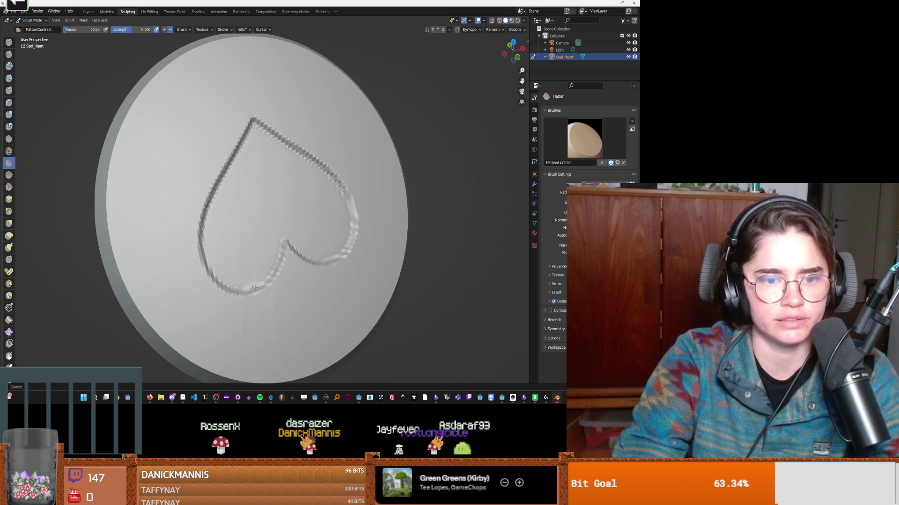
{"action": "left_click_drag", "start_coordinate": [208, 256], "coordinate": [221, 231]}
{"action": "key", "text": "ctrl+z"}
Step: Paint a Fill stroke along the heart's lower left lobe, then choose Clay Strips
{"action": "mouse_move", "coordinate": [229, 203]}
{"action": "middle_mouse_down"}
{"action": "mouse_move", "coordinate": [201, 177]}
{"action": "mouse_move", "coordinate": [60, 162]}
{"action": "middle_mouse_up"}
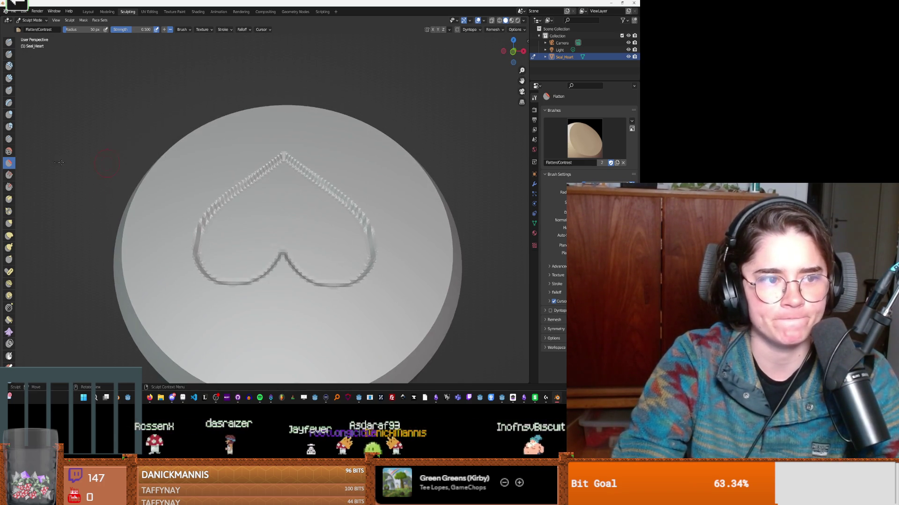
{"action": "left_click", "coordinate": [8, 176]}
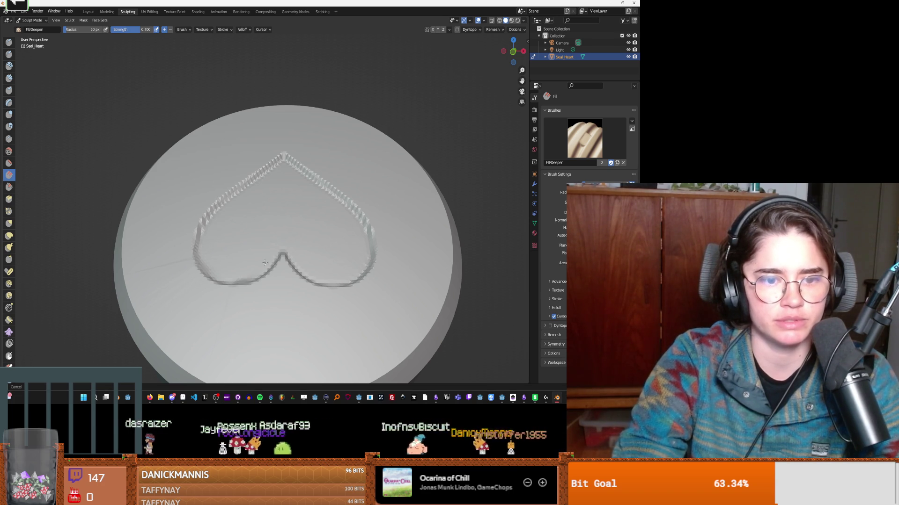
{"action": "mouse_move", "coordinate": [248, 260]}
{"action": "left_mouse_down"}
{"action": "mouse_move", "coordinate": [267, 237]}
{"action": "mouse_move", "coordinate": [307, 237]}
{"action": "left_mouse_up"}
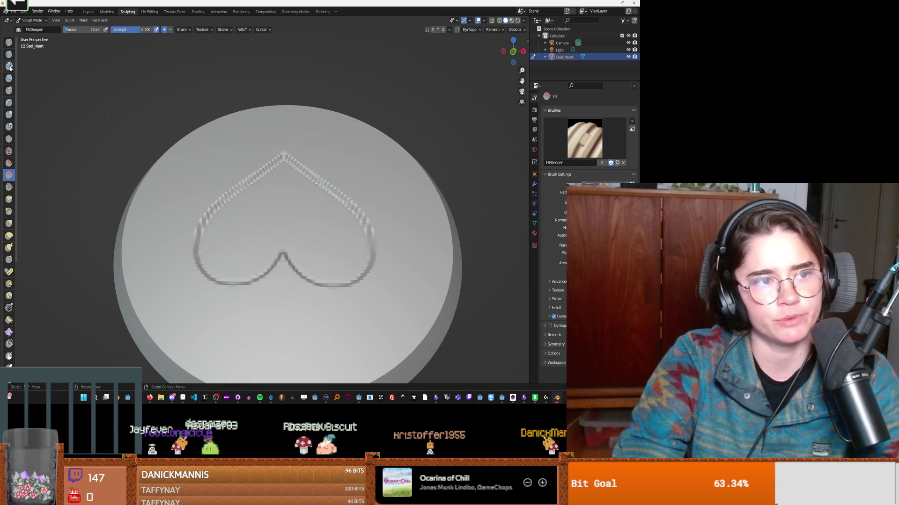
{"action": "left_click", "coordinate": [9, 78]}
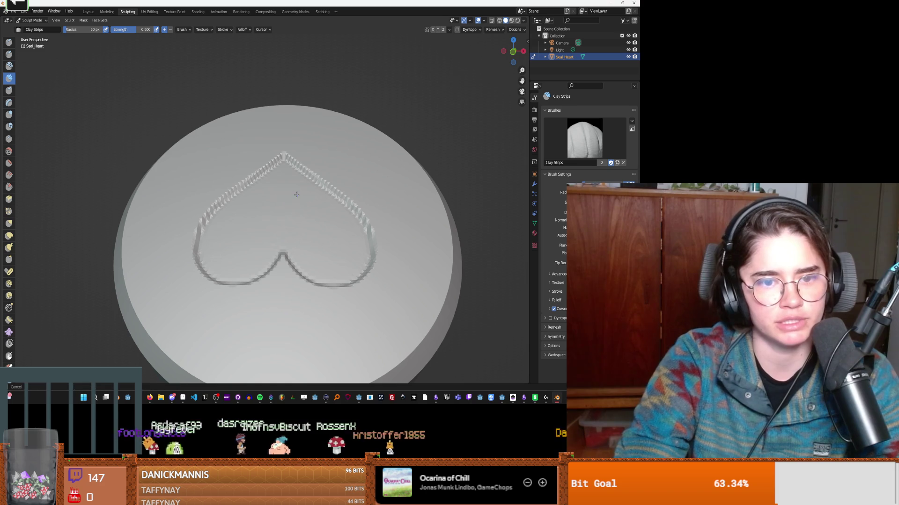
Step: Paint clay strips across the heart's interior and lower lobe, checking the rim, then choose Flatten/Contrast
{"action": "left_click_drag", "start_coordinate": [300, 217], "coordinate": [244, 259]}
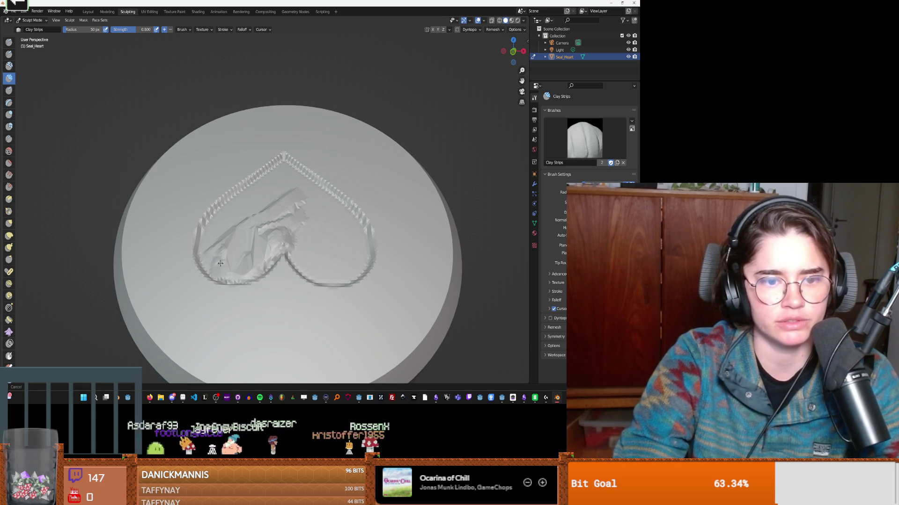
{"action": "mouse_move", "coordinate": [349, 245]}
{"action": "middle_mouse_down"}
{"action": "mouse_move", "coordinate": [279, 236]}
{"action": "mouse_move", "coordinate": [338, 261]}
{"action": "middle_mouse_up"}
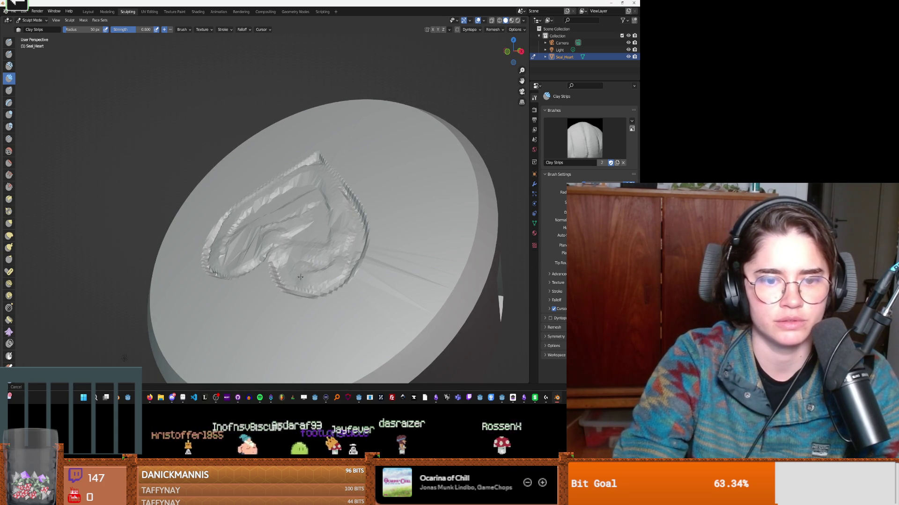
{"action": "mouse_move", "coordinate": [290, 239]}
{"action": "left_mouse_down"}
{"action": "mouse_move", "coordinate": [323, 251]}
{"action": "mouse_move", "coordinate": [301, 204]}
{"action": "left_mouse_up"}
{"action": "mouse_move", "coordinate": [310, 198]}
{"action": "middle_mouse_down"}
{"action": "mouse_move", "coordinate": [292, 208]}
{"action": "mouse_move", "coordinate": [335, 214]}
{"action": "middle_mouse_up"}
{"action": "left_click_drag", "start_coordinate": [331, 286], "coordinate": [293, 269]}
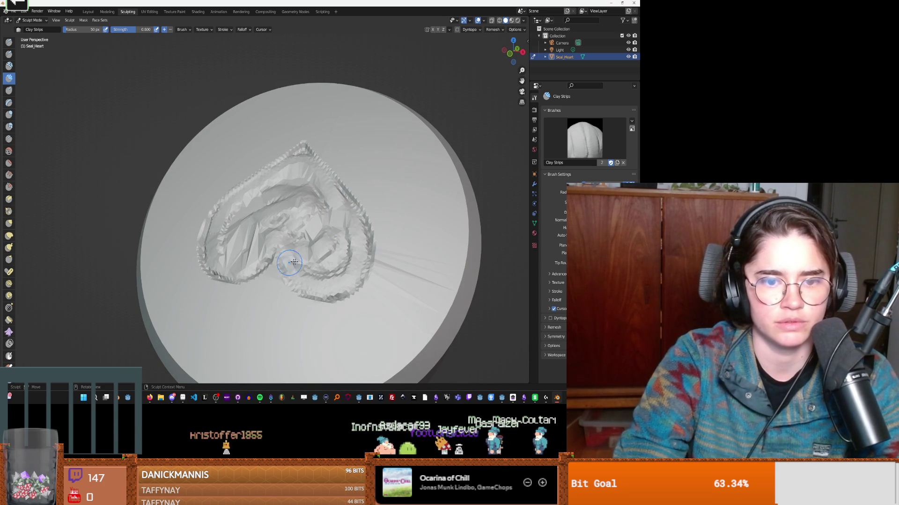
{"action": "mouse_move", "coordinate": [291, 239]}
{"action": "left_mouse_down"}
{"action": "mouse_move", "coordinate": [253, 234]}
{"action": "mouse_move", "coordinate": [278, 187]}
{"action": "mouse_move", "coordinate": [317, 241]}
{"action": "left_mouse_up"}
{"action": "mouse_move", "coordinate": [209, 185]}
{"action": "middle_mouse_down"}
{"action": "mouse_move", "coordinate": [311, 228]}
{"action": "mouse_move", "coordinate": [252, 194]}
{"action": "mouse_move", "coordinate": [316, 206]}
{"action": "middle_mouse_up"}
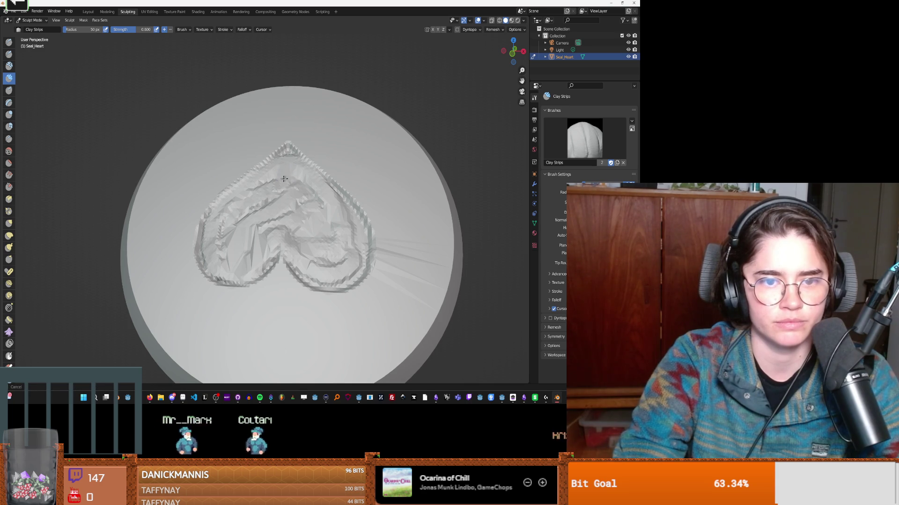
{"action": "mouse_move", "coordinate": [352, 219]}
{"action": "middle_mouse_down"}
{"action": "mouse_move", "coordinate": [310, 219]}
{"action": "mouse_move", "coordinate": [357, 220]}
{"action": "middle_mouse_up"}
{"action": "scroll", "coordinate": [341, 237], "scroll_direction": "up", "scroll_amount": 4}
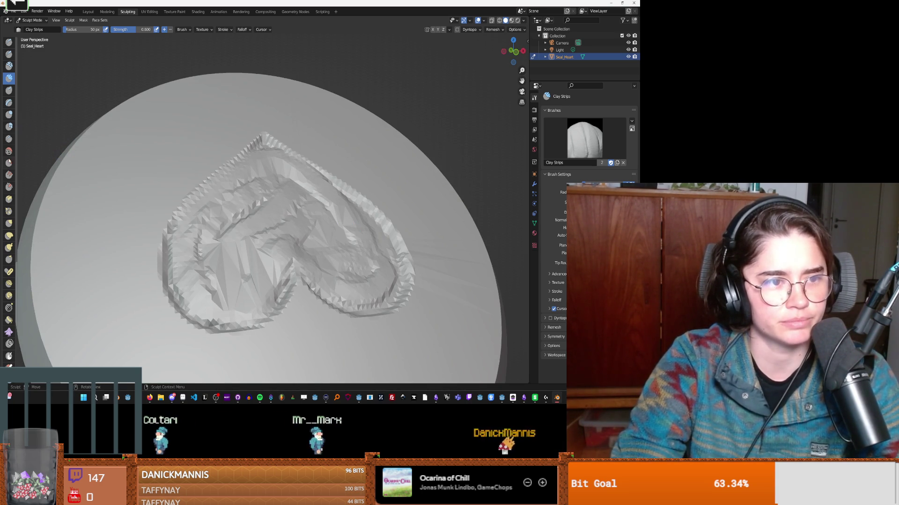
{"action": "left_click", "coordinate": [9, 163]}
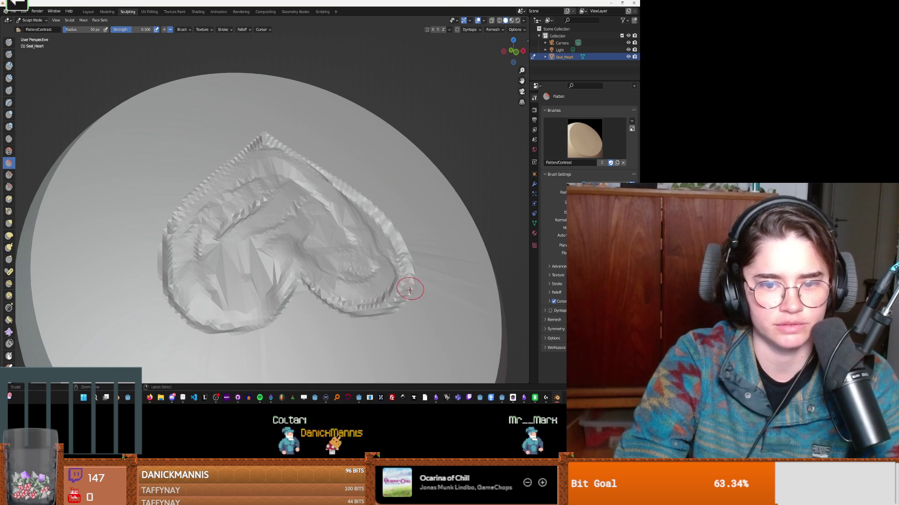
Step: Crease the heart's lower, right and left rims with the Draw brush, then reselect Flatten/Contrast
{"action": "middle_click_drag", "start_coordinate": [421, 297], "coordinate": [321, 285]}
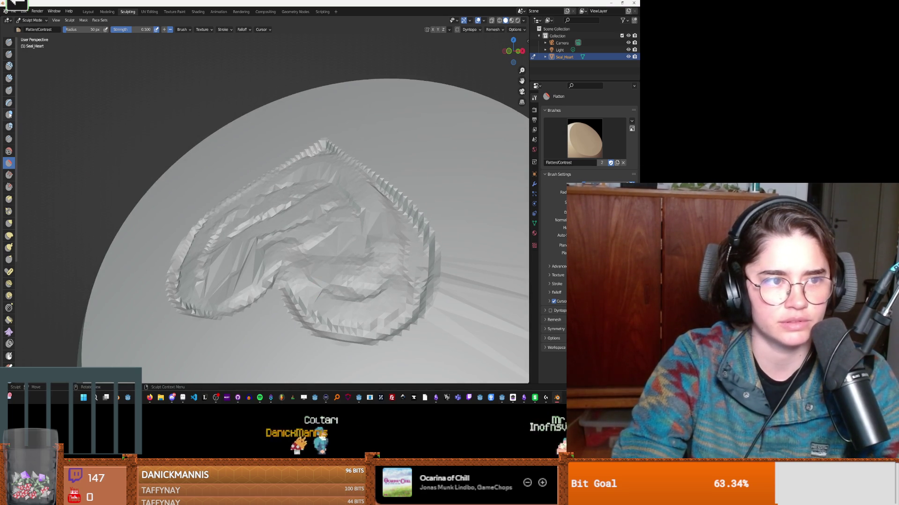
{"action": "key", "text": "x"}
{"action": "mouse_move", "coordinate": [371, 314]}
{"action": "left_mouse_down"}
{"action": "mouse_move", "coordinate": [391, 328]}
{"action": "mouse_move", "coordinate": [346, 342]}
{"action": "mouse_move", "coordinate": [306, 317]}
{"action": "left_mouse_up"}
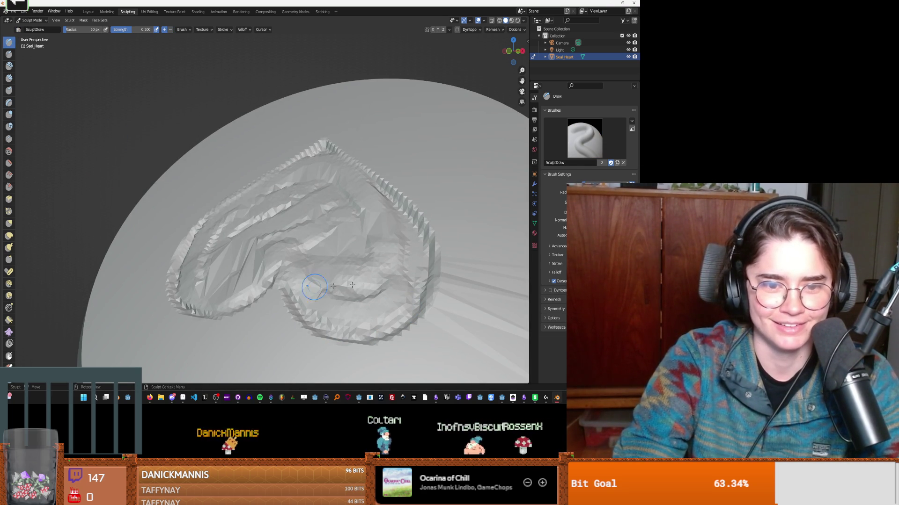
{"action": "left_click_drag", "start_coordinate": [421, 291], "coordinate": [422, 245]}
{"action": "mouse_move", "coordinate": [385, 197]}
{"action": "left_mouse_down"}
{"action": "mouse_move", "coordinate": [419, 248]}
{"action": "mouse_move", "coordinate": [409, 304]}
{"action": "left_mouse_up"}
{"action": "middle_click_drag", "start_coordinate": [410, 304], "coordinate": [201, 283]}
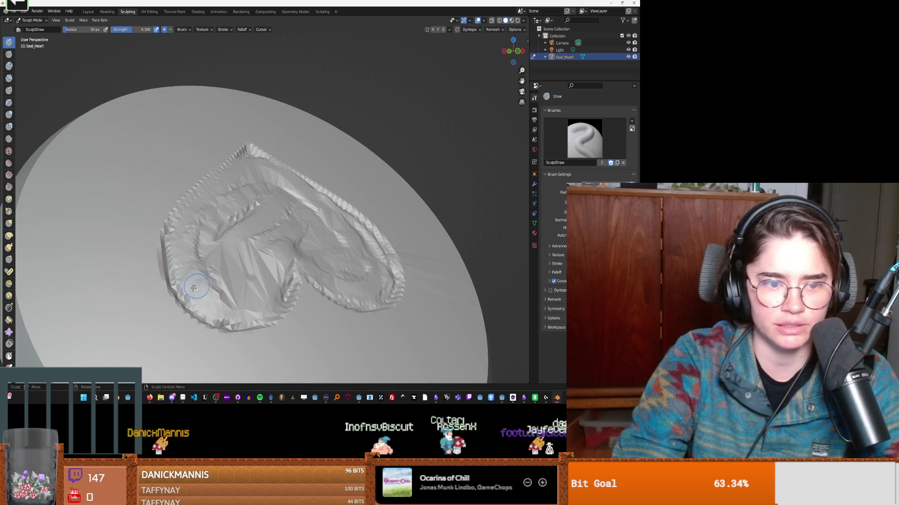
{"action": "middle_click_drag", "start_coordinate": [314, 215], "coordinate": [312, 246]}
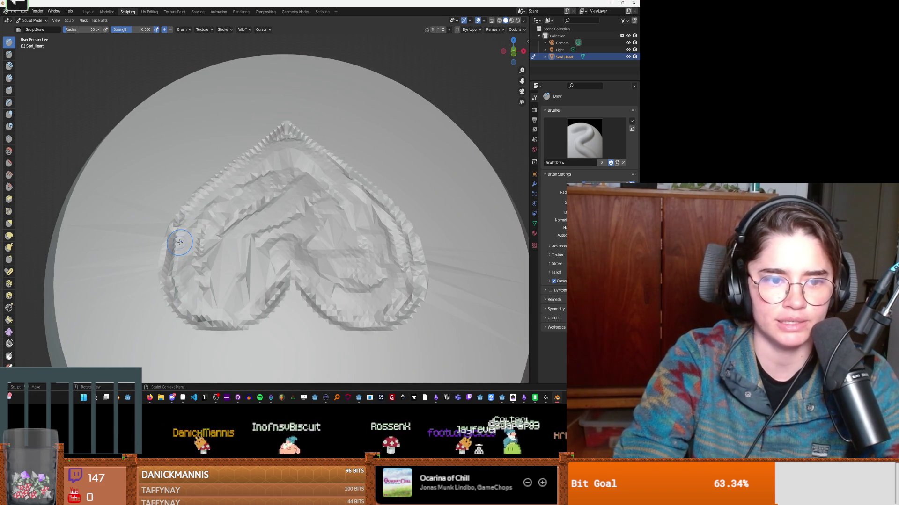
{"action": "left_click_drag", "start_coordinate": [180, 242], "coordinate": [175, 234]}
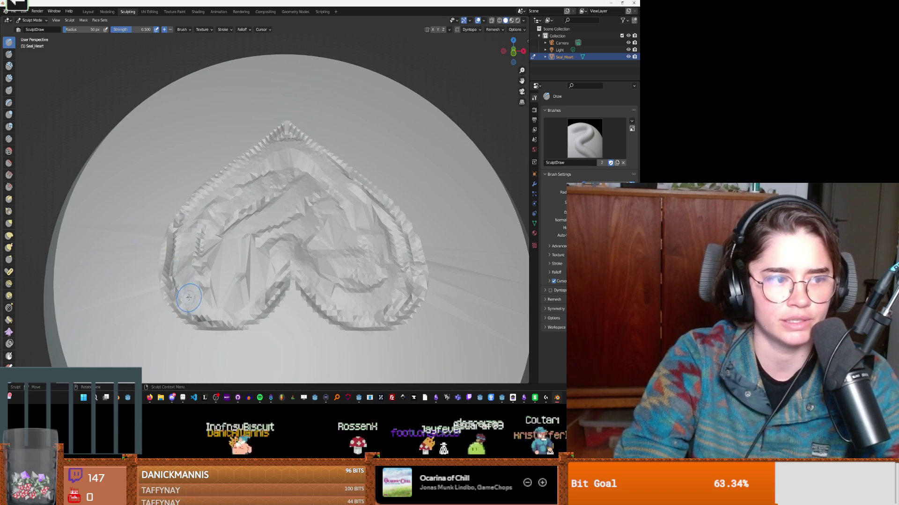
{"action": "middle_click_drag", "start_coordinate": [195, 292], "coordinate": [201, 292]}
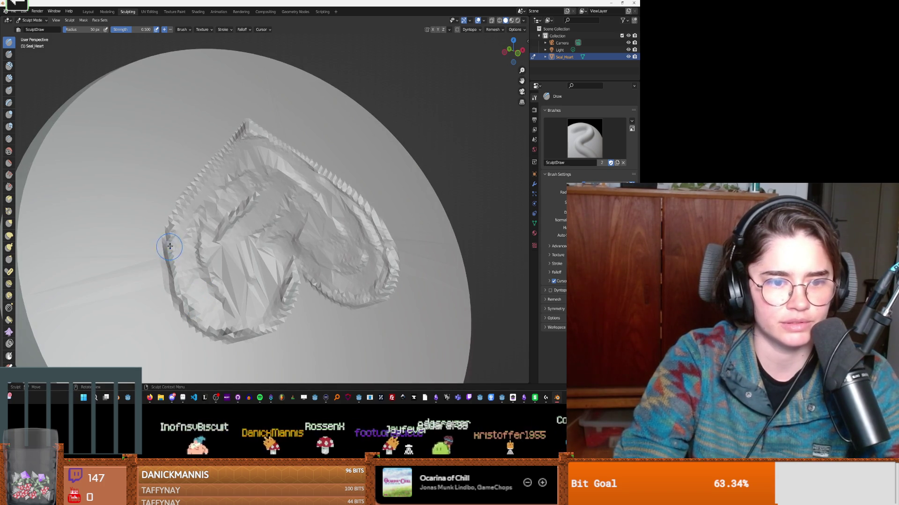
{"action": "middle_click_drag", "start_coordinate": [275, 154], "coordinate": [271, 146]}
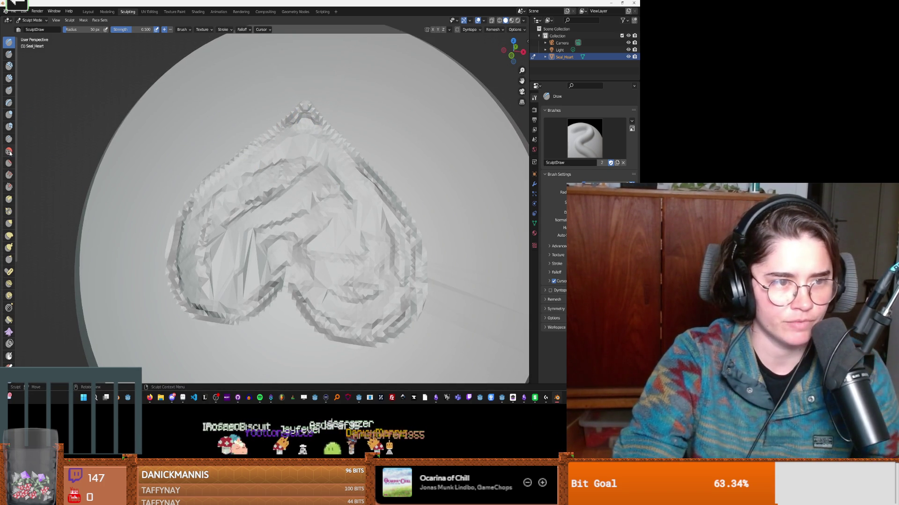
{"action": "left_click", "coordinate": [9, 162]}
{"action": "scroll", "coordinate": [104, 83], "scroll_direction": "down", "scroll_amount": 3}
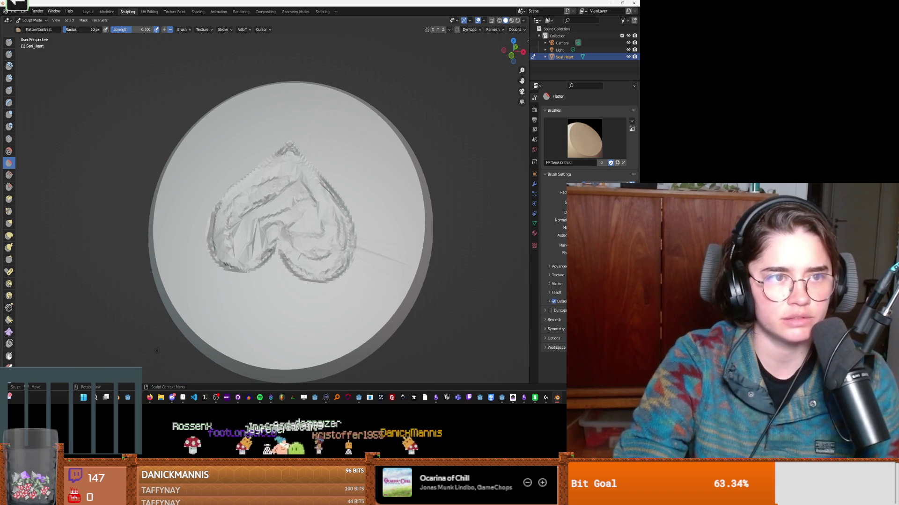
Step: Flatten the heart's upper-left and centre relief with Flatten/Contrast
{"action": "left_click_drag", "start_coordinate": [251, 191], "coordinate": [287, 223]}
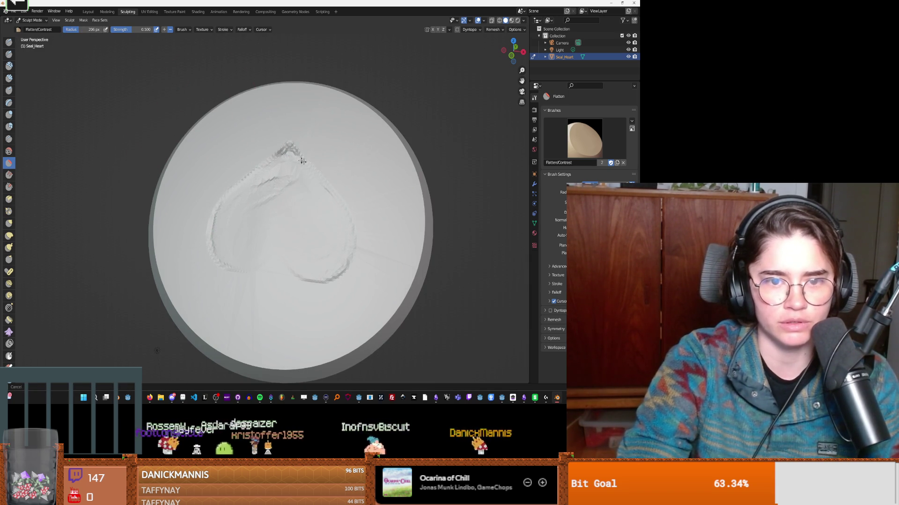
{"action": "left_click_drag", "start_coordinate": [286, 155], "coordinate": [287, 155]}
{"action": "mouse_move", "coordinate": [263, 193]}
{"action": "middle_mouse_down"}
{"action": "mouse_move", "coordinate": [225, 131]}
{"action": "mouse_move", "coordinate": [314, 257]}
{"action": "middle_mouse_up"}
{"action": "left_click_drag", "start_coordinate": [313, 256], "coordinate": [338, 260]}
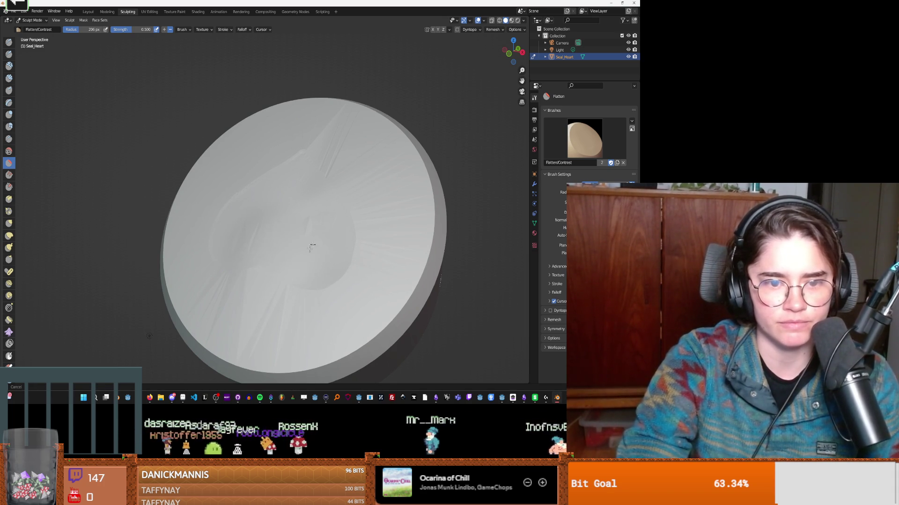
{"action": "mouse_move", "coordinate": [322, 267]}
{"action": "middle_mouse_down"}
{"action": "mouse_move", "coordinate": [301, 284]}
{"action": "mouse_move", "coordinate": [285, 222]}
{"action": "mouse_move", "coordinate": [330, 249]}
{"action": "mouse_move", "coordinate": [314, 244]}
{"action": "middle_mouse_up"}
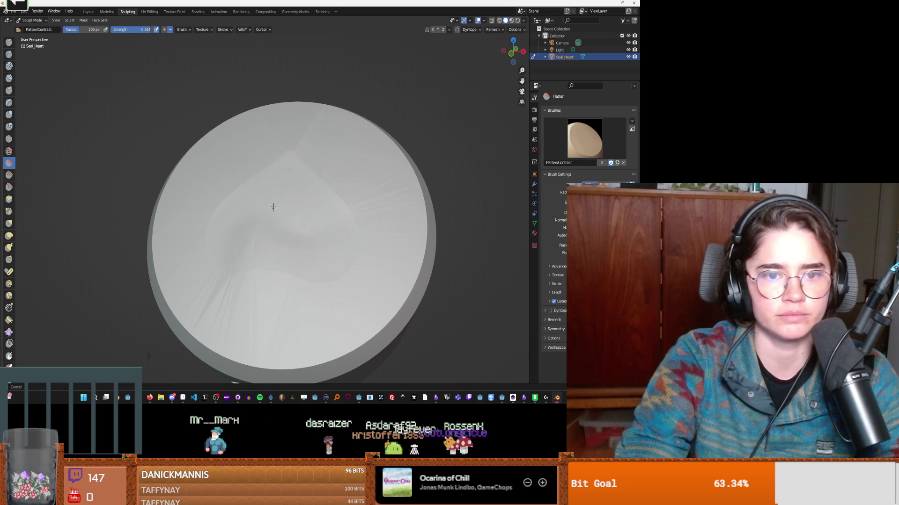
Step: Smooth more of the disc's top surface, checking it from low side views
{"action": "left_click_drag", "start_coordinate": [247, 233], "coordinate": [324, 277]}
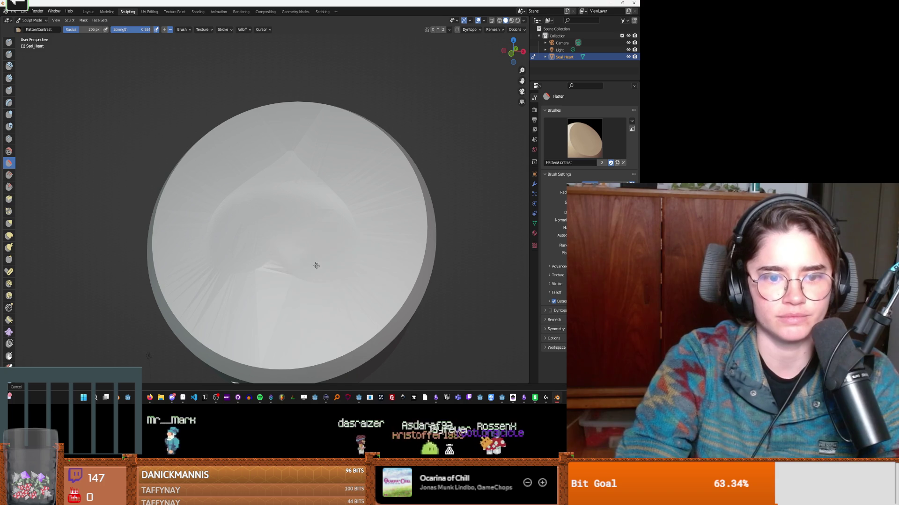
{"action": "mouse_move", "coordinate": [260, 283]}
{"action": "left_mouse_down"}
{"action": "mouse_move", "coordinate": [327, 190]}
{"action": "mouse_move", "coordinate": [241, 212]}
{"action": "mouse_move", "coordinate": [328, 247]}
{"action": "left_mouse_up"}
{"action": "mouse_move", "coordinate": [328, 248]}
{"action": "middle_mouse_down"}
{"action": "mouse_move", "coordinate": [334, 201]}
{"action": "mouse_move", "coordinate": [333, 235]}
{"action": "middle_mouse_up"}
{"action": "scroll", "coordinate": [269, 236], "scroll_direction": "up", "scroll_amount": 3}
{"action": "scroll", "coordinate": [358, 244], "scroll_direction": "down", "scroll_amount": 3}
{"action": "scroll", "coordinate": [359, 250], "scroll_direction": "up", "scroll_amount": 3}
{"action": "scroll", "coordinate": [357, 262], "scroll_direction": "down", "scroll_amount": 3}
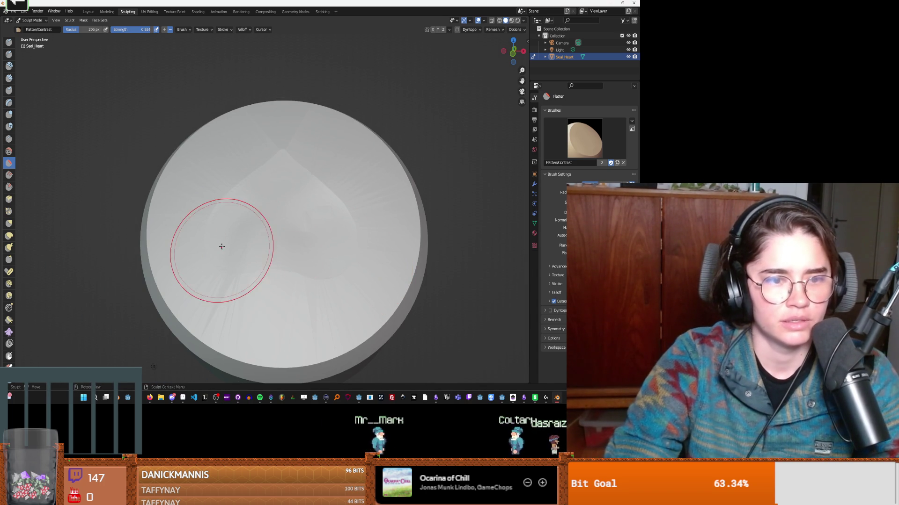
{"action": "scroll", "coordinate": [293, 214], "scroll_direction": "up", "scroll_amount": 2}
{"action": "mouse_move", "coordinate": [293, 215]}
{"action": "middle_mouse_down"}
{"action": "mouse_move", "coordinate": [296, 149]}
{"action": "mouse_move", "coordinate": [272, 181]}
{"action": "mouse_move", "coordinate": [269, 171]}
{"action": "mouse_move", "coordinate": [291, 160]}
{"action": "mouse_move", "coordinate": [296, 192]}
{"action": "middle_mouse_up"}
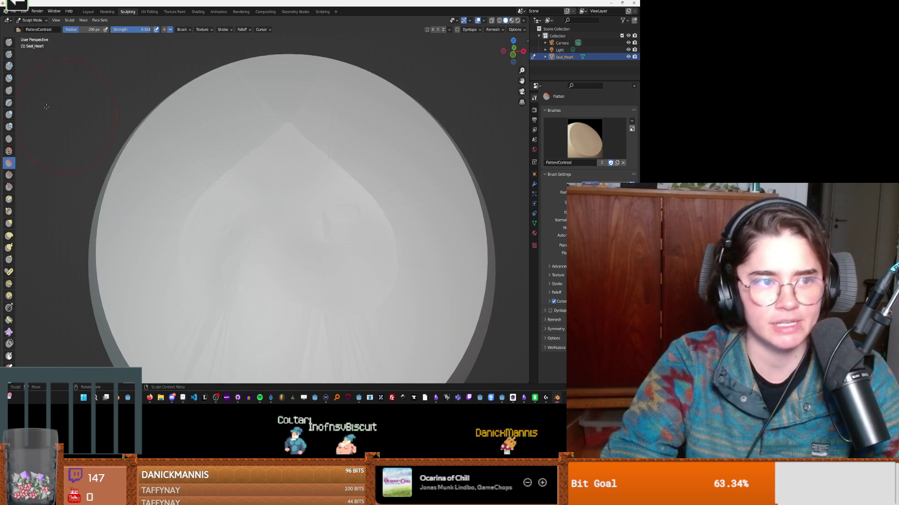
Step: Lower brush strength to 0.785 and radius to 78 px, then flatten the remaining bumps
{"action": "left_click", "coordinate": [67, 117]}
{"action": "left_click_drag", "start_coordinate": [78, 31], "coordinate": [49, 31]}
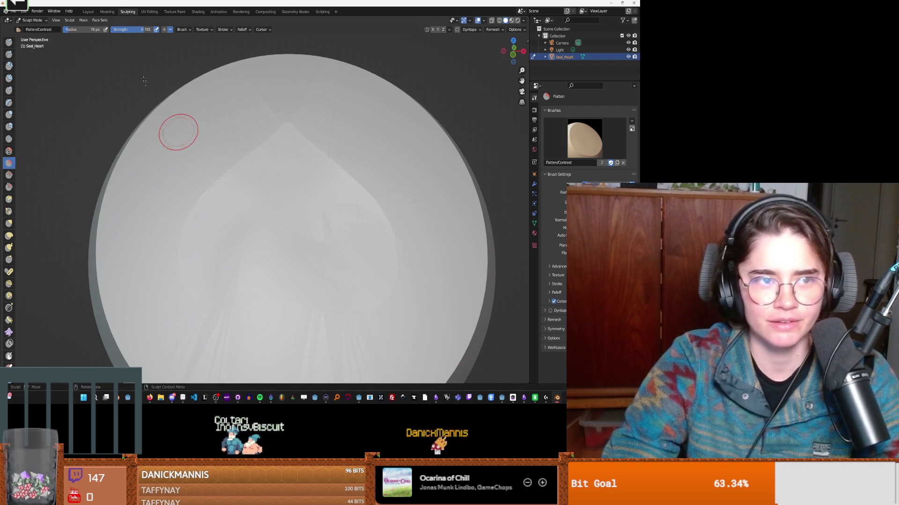
{"action": "scroll", "coordinate": [290, 198], "scroll_direction": "down", "scroll_amount": 3}
{"action": "mouse_move", "coordinate": [290, 198]}
{"action": "left_mouse_down"}
{"action": "mouse_move", "coordinate": [281, 195]}
{"action": "mouse_move", "coordinate": [296, 205]}
{"action": "mouse_move", "coordinate": [247, 207]}
{"action": "mouse_move", "coordinate": [283, 195]}
{"action": "mouse_move", "coordinate": [307, 237]}
{"action": "mouse_move", "coordinate": [321, 197]}
{"action": "mouse_move", "coordinate": [333, 221]}
{"action": "left_mouse_up"}
{"action": "mouse_move", "coordinate": [332, 220]}
{"action": "middle_mouse_down"}
{"action": "mouse_move", "coordinate": [325, 157]}
{"action": "mouse_move", "coordinate": [309, 237]}
{"action": "middle_mouse_up"}
{"action": "left_click_drag", "start_coordinate": [308, 236], "coordinate": [279, 194]}
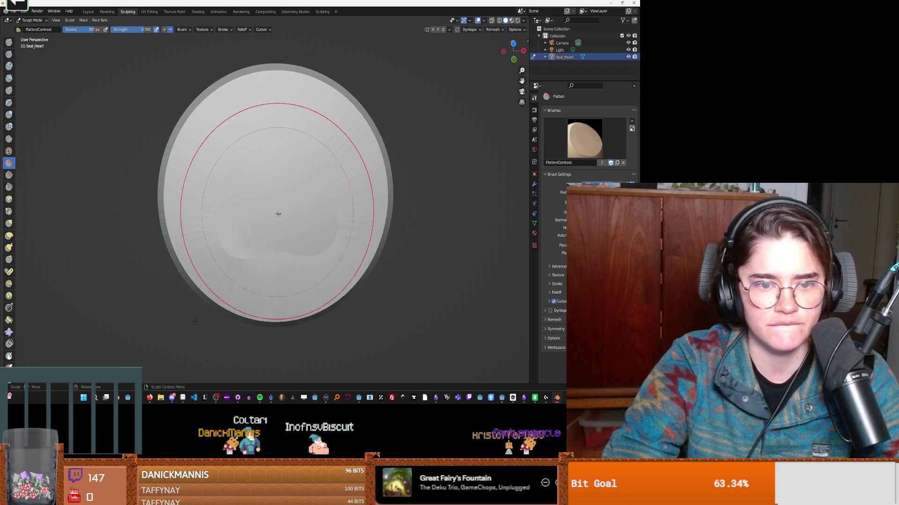
Step: Inspect the disc's side for flatness and close the stray file browser window
{"action": "left_click_drag", "start_coordinate": [278, 213], "coordinate": [281, 207]}
{"action": "mouse_move", "coordinate": [281, 206]}
{"action": "middle_mouse_down"}
{"action": "mouse_move", "coordinate": [299, 147]}
{"action": "mouse_move", "coordinate": [295, 187]}
{"action": "mouse_move", "coordinate": [306, 234]}
{"action": "middle_mouse_up"}
{"action": "scroll", "coordinate": [294, 199], "scroll_direction": "up", "scroll_amount": 4}
{"action": "scroll", "coordinate": [311, 205], "scroll_direction": "down", "scroll_amount": 2}
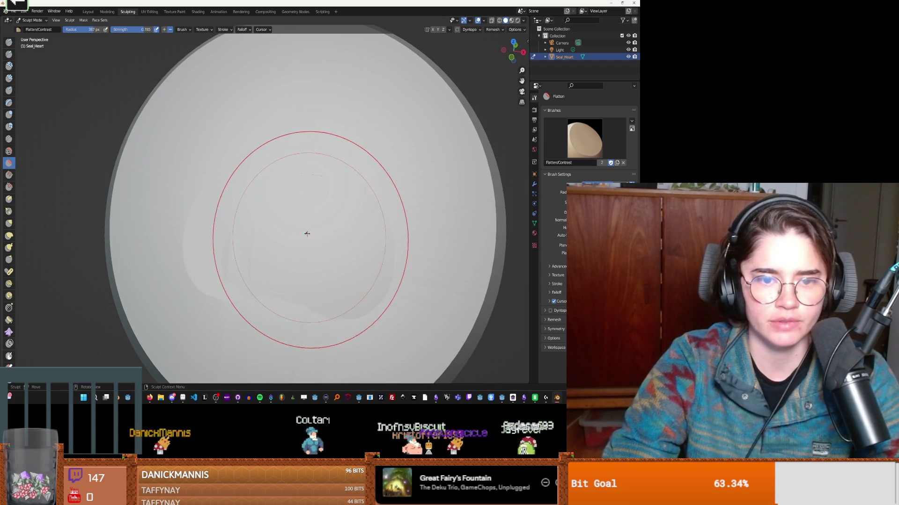
{"action": "key", "text": "super+e"}
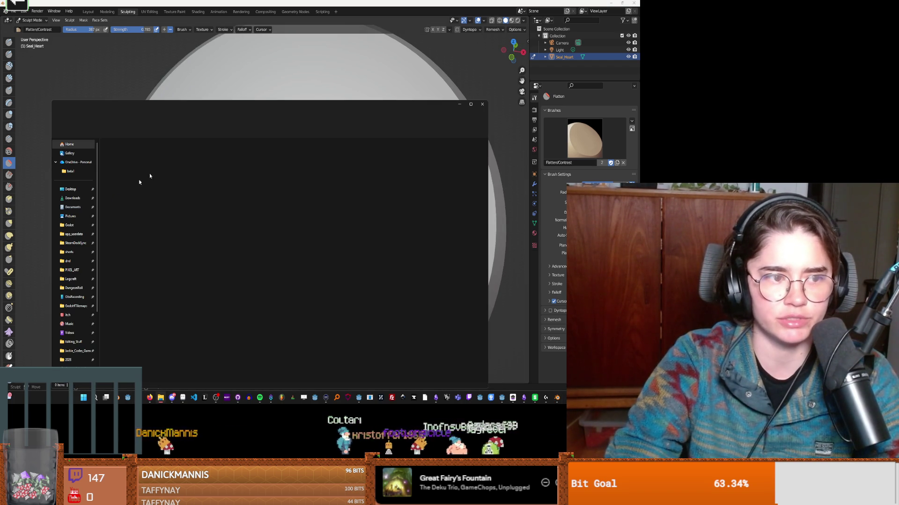
{"action": "key", "text": "alt+F4"}
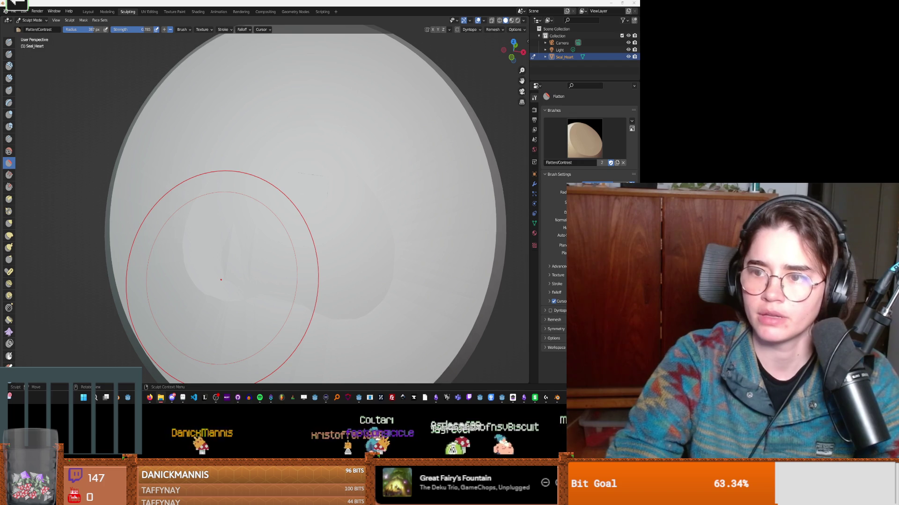
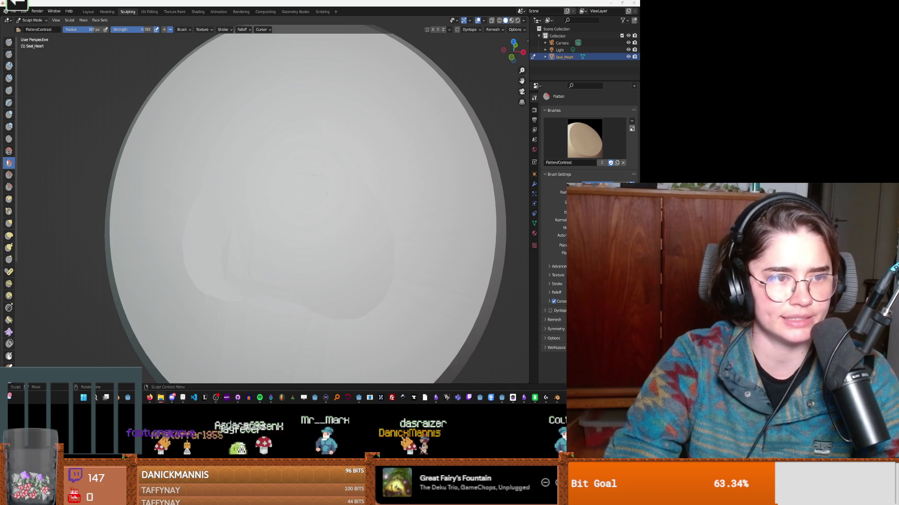
Step: Try out the Crease and Draw sculpt brushes
{"action": "left_click", "coordinate": [8, 139]}
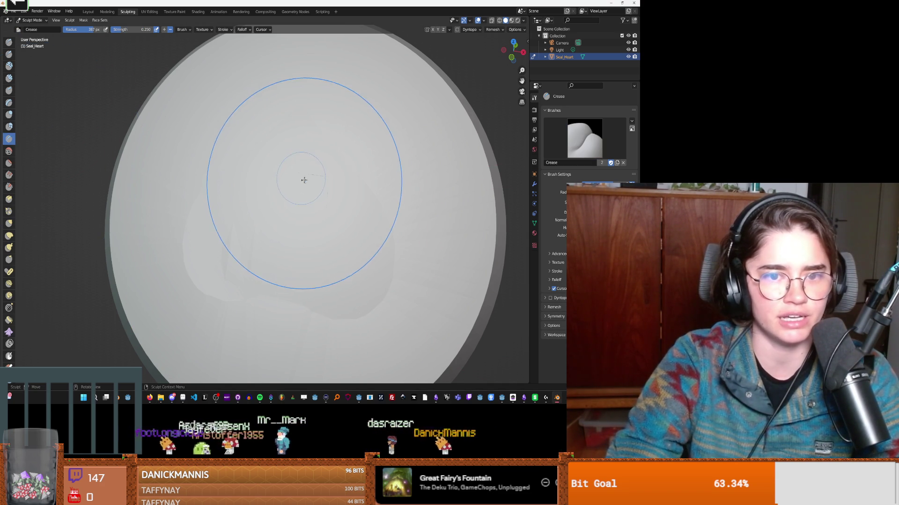
{"action": "scroll", "coordinate": [301, 176], "scroll_direction": "down", "scroll_amount": 1}
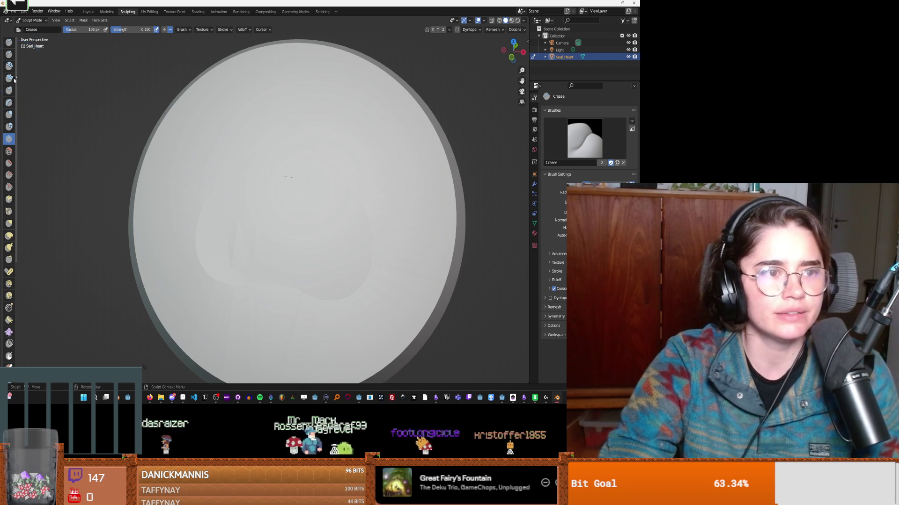
{"action": "left_click", "coordinate": [9, 43]}
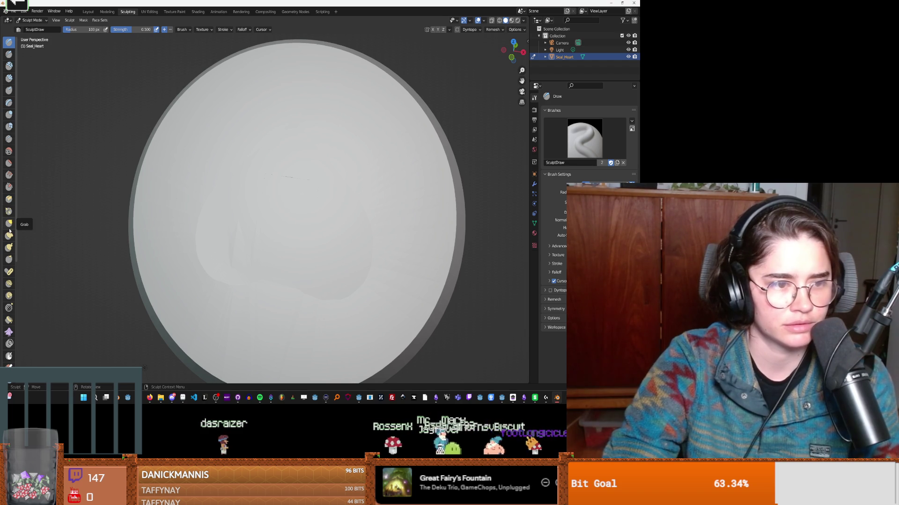
Step: Switch to the Scrape brush with a 1 px radius, then enter Edit Mode
{"action": "left_click", "coordinate": [9, 187]}
{"action": "key", "text": "f"}
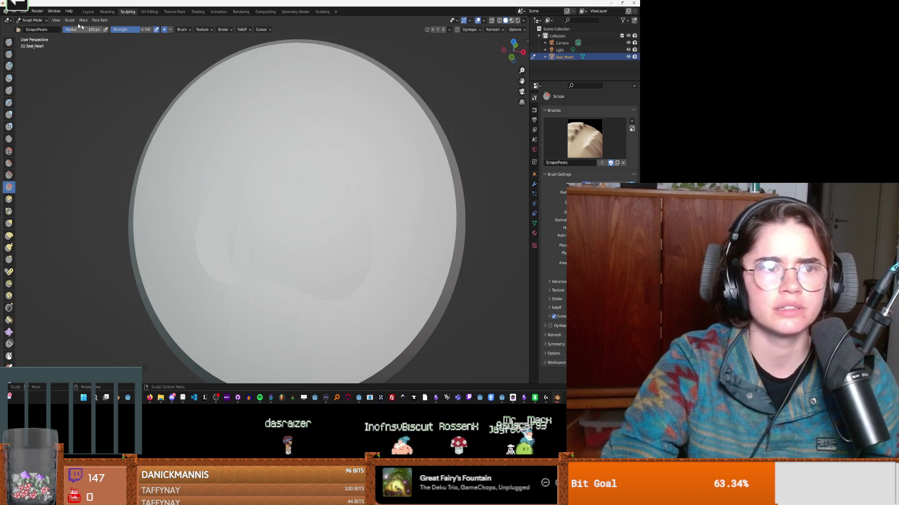
{"action": "left_click", "coordinate": [325, 173]}
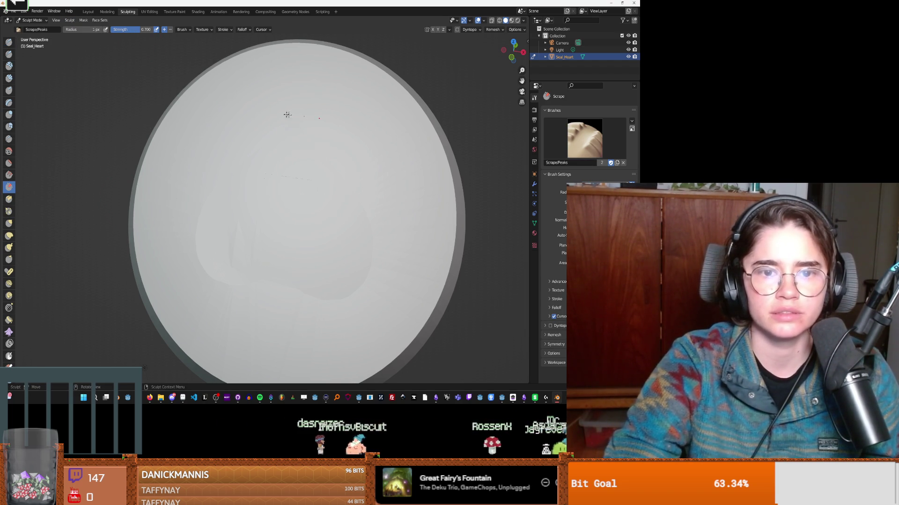
{"action": "scroll", "coordinate": [336, 191], "scroll_direction": "down", "scroll_amount": 2}
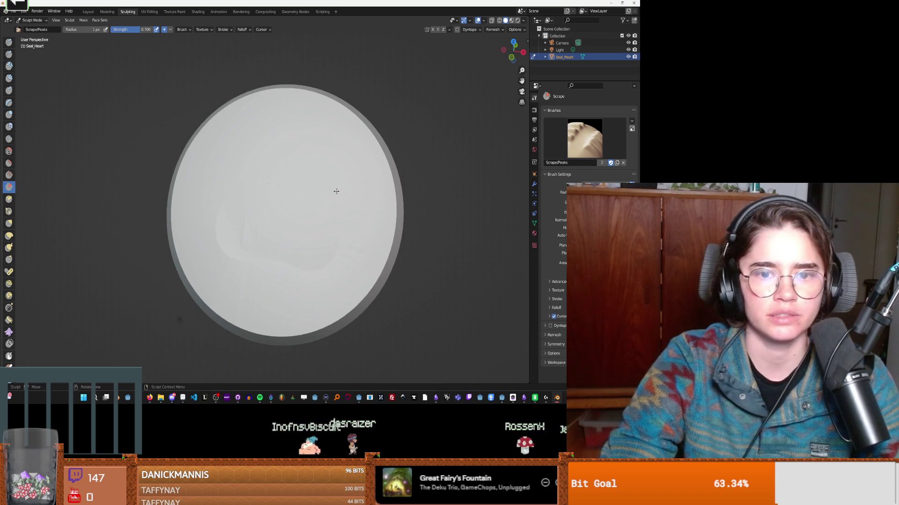
{"action": "key", "text": "Tab"}
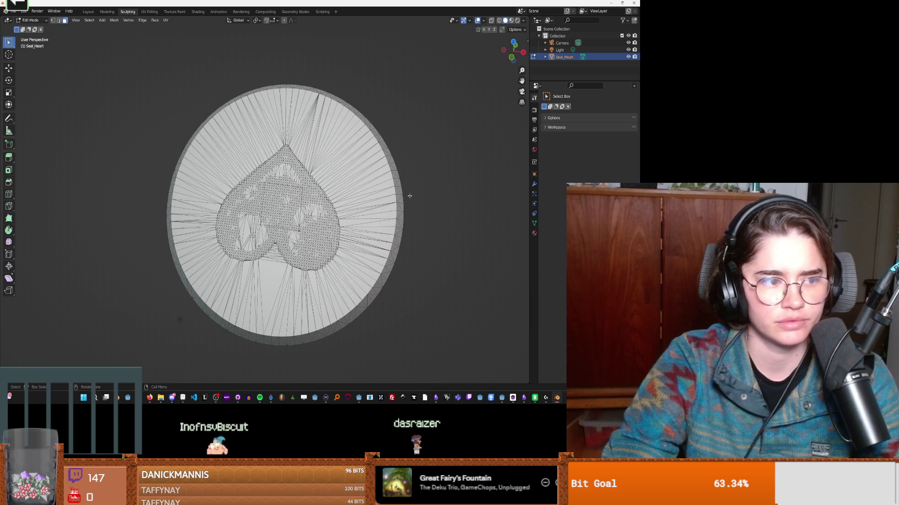
{"action": "key", "text": "ctrl+r"}
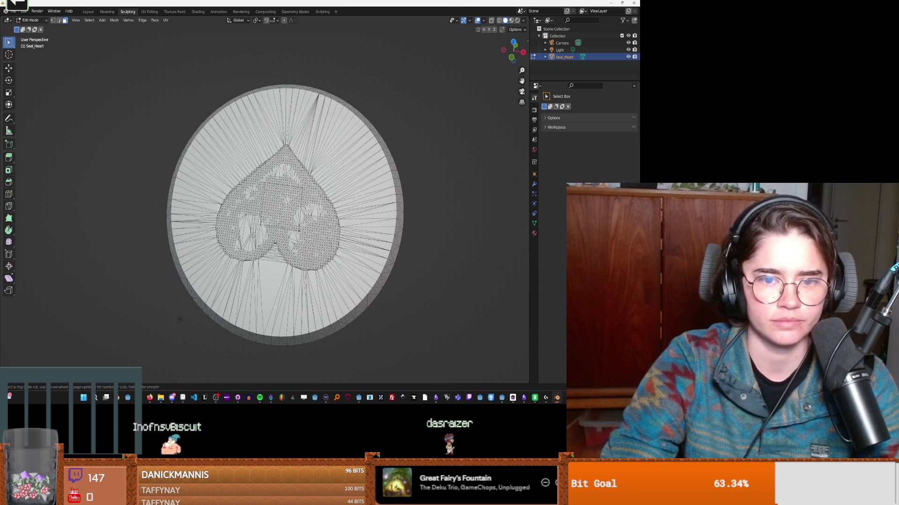
{"action": "key", "text": "Escape"}
{"action": "key", "text": "2"}
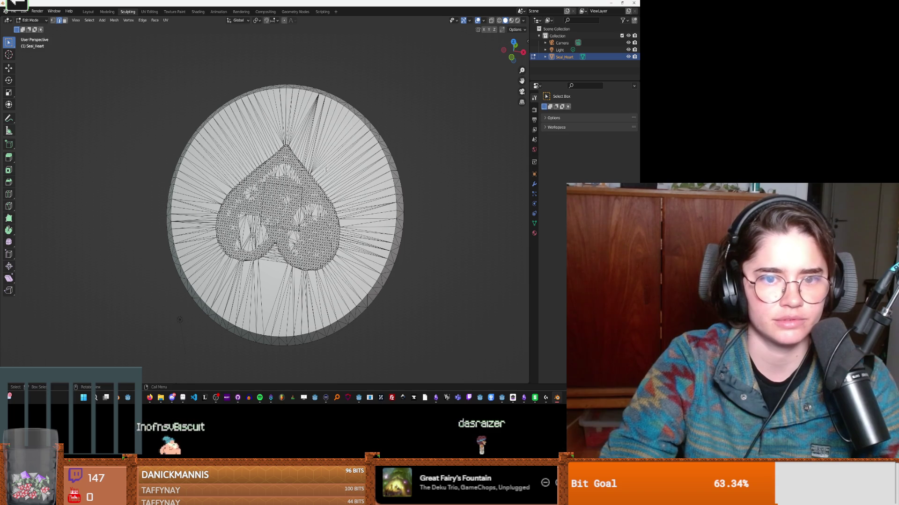
{"action": "left_click", "coordinate": [534, 186]}
{"action": "left_click", "coordinate": [584, 110]}
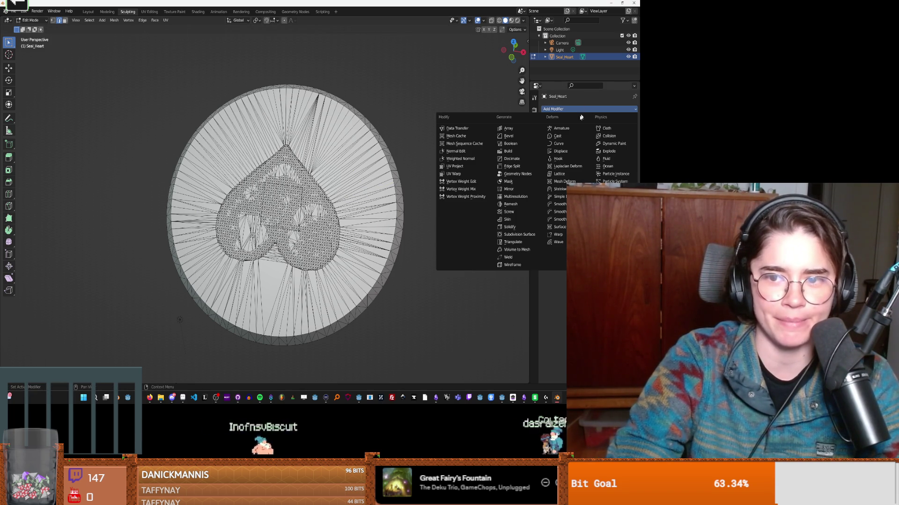
{"action": "left_click", "coordinate": [519, 235]}
{"action": "scroll", "coordinate": [295, 215], "scroll_direction": "up", "scroll_amount": 3}
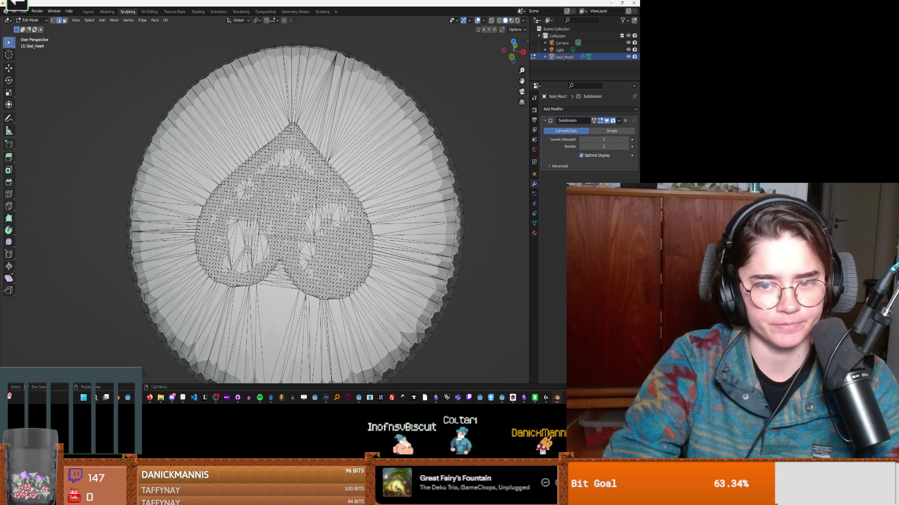
{"action": "key", "text": "3"}
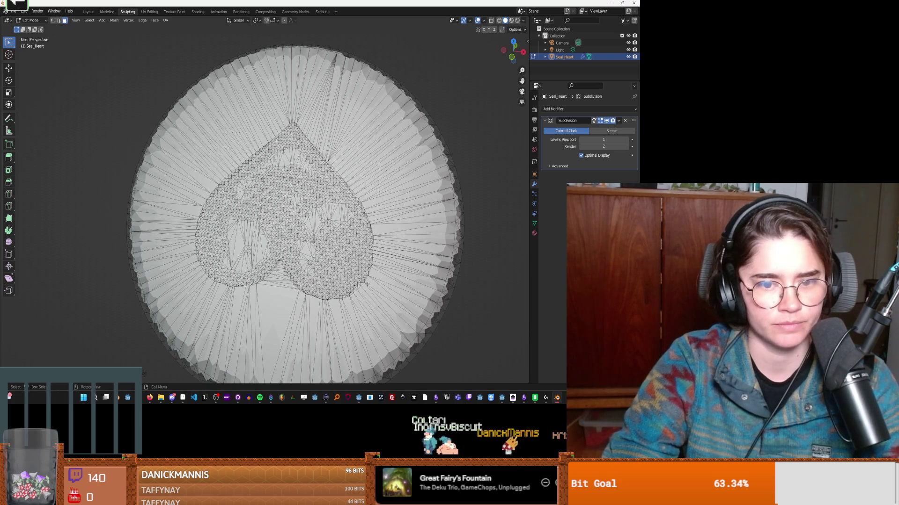
{"action": "scroll", "coordinate": [368, 284], "scroll_direction": "down", "scroll_amount": 2}
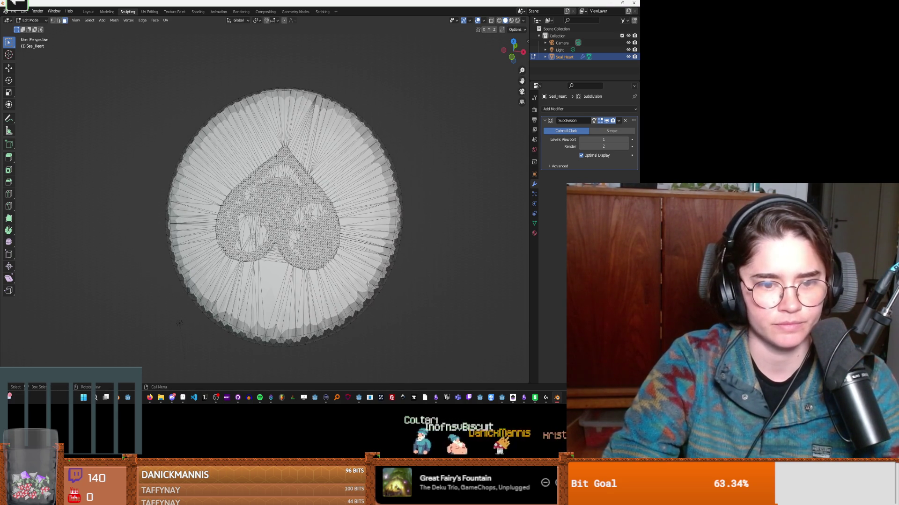
{"action": "left_click", "coordinate": [625, 121]}
{"action": "scroll", "coordinate": [318, 225], "scroll_direction": "up", "scroll_amount": 2}
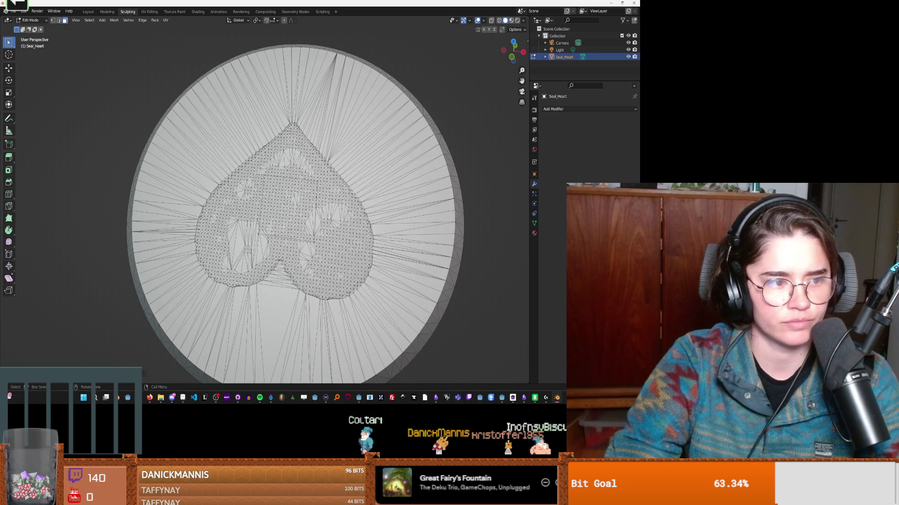
{"action": "scroll", "coordinate": [311, 216], "scroll_direction": "up", "scroll_amount": 1}
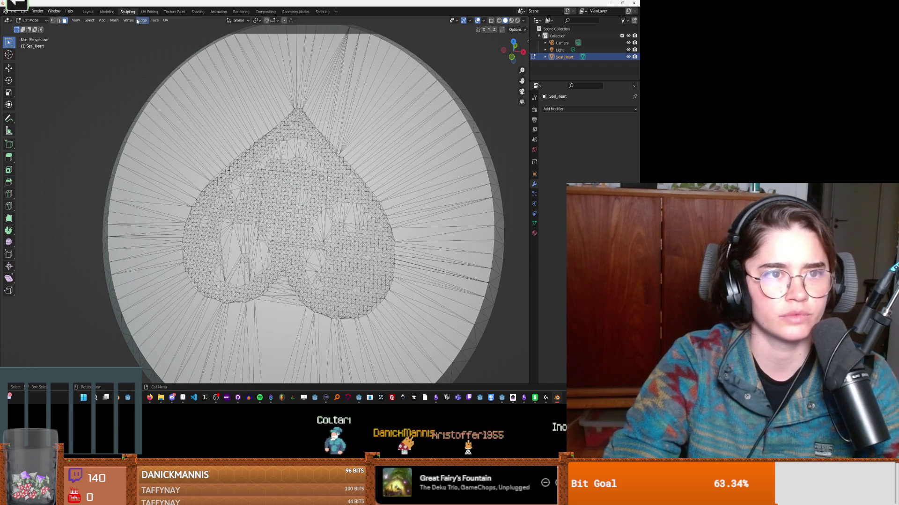
{"action": "key", "text": "Tab"}
{"action": "key", "text": "Tab"}
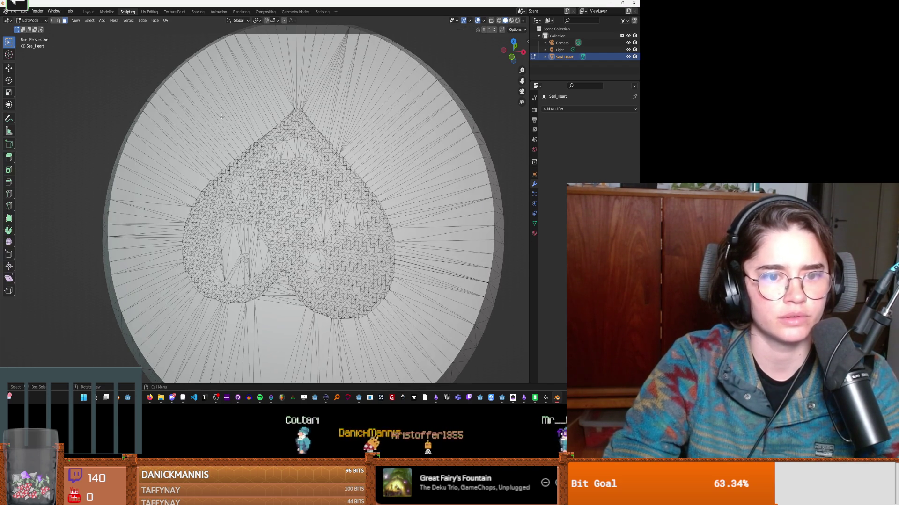
{"action": "key", "text": "Tab"}
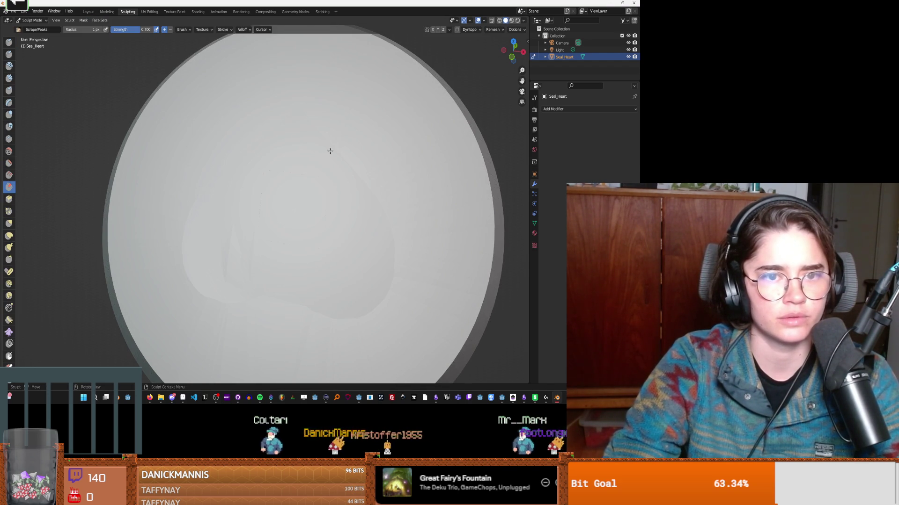
Step: Try the Draw Sharp and Thumb brushes, then settle on Clay Thumb
{"action": "left_click", "coordinate": [9, 54]}
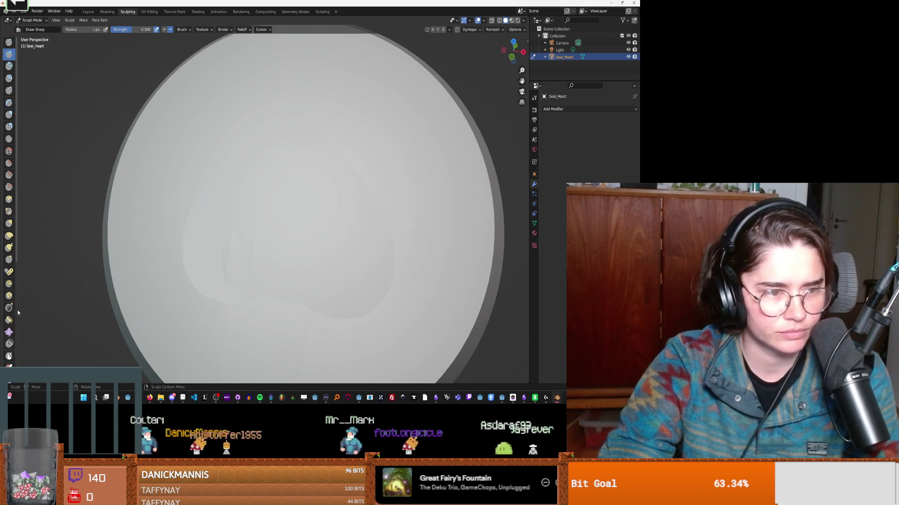
{"action": "scroll", "coordinate": [6, 299], "scroll_direction": "down", "scroll_amount": 5}
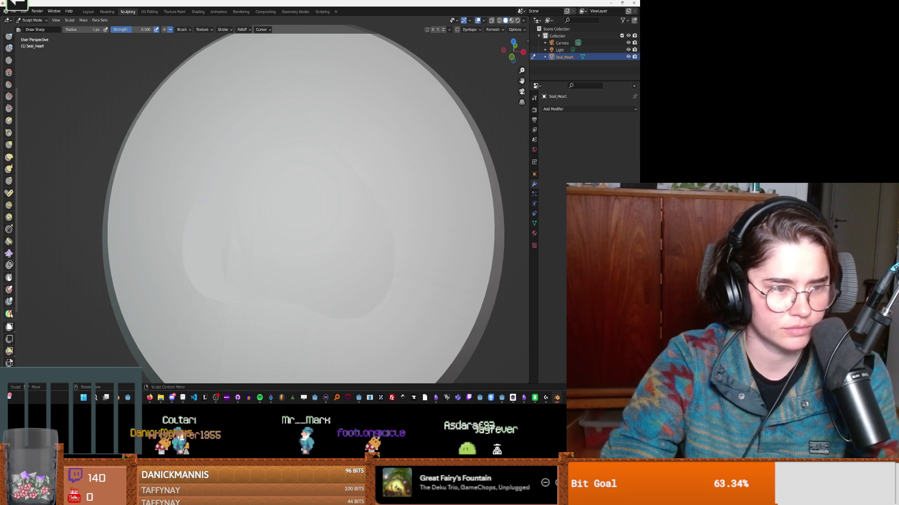
{"action": "scroll", "coordinate": [10, 299], "scroll_direction": "up", "scroll_amount": 3}
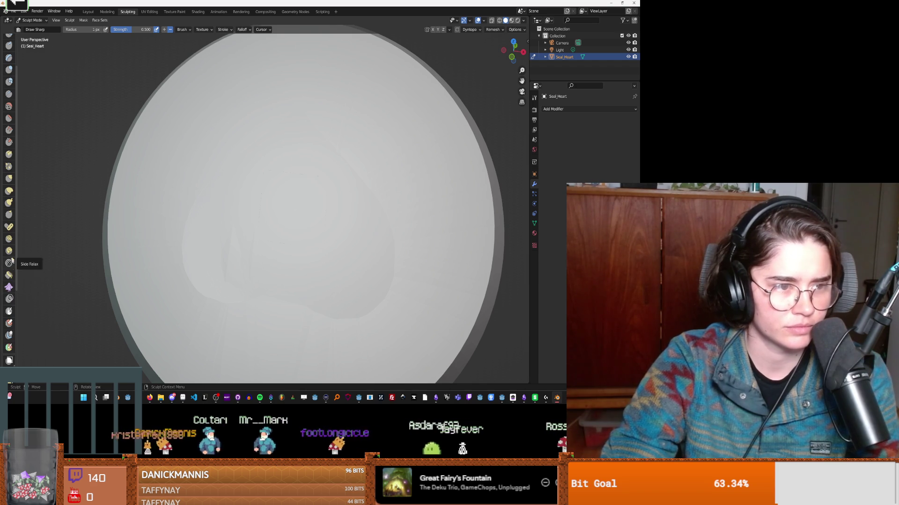
{"action": "left_click", "coordinate": [9, 215]}
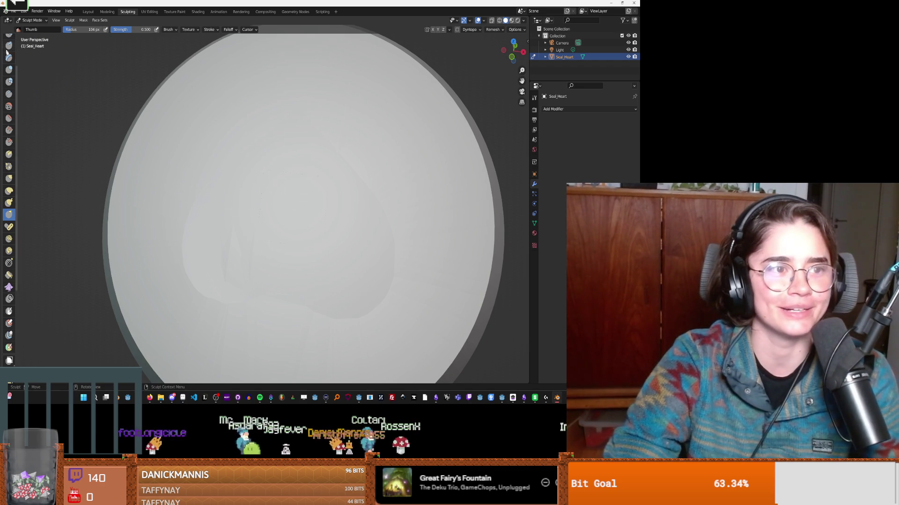
{"action": "scroll", "coordinate": [50, 103], "scroll_direction": "up", "scroll_amount": 3}
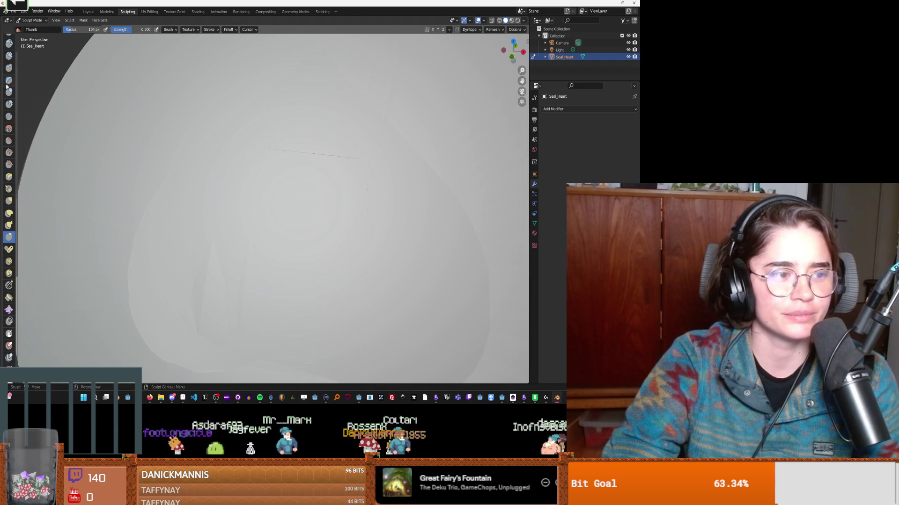
{"action": "scroll", "coordinate": [10, 94], "scroll_direction": "up", "scroll_amount": 3}
{"action": "left_click", "coordinate": [9, 92]}
{"action": "scroll", "coordinate": [199, 158], "scroll_direction": "down", "scroll_amount": 3}
Step: Test central dents and V-shaped crease strokes on the disc, undoing each
{"action": "mouse_move", "coordinate": [232, 147]}
{"action": "left_mouse_down"}
{"action": "mouse_move", "coordinate": [281, 189]}
{"action": "mouse_move", "coordinate": [330, 75]}
{"action": "mouse_move", "coordinate": [305, 163]}
{"action": "left_mouse_up"}
{"action": "mouse_move", "coordinate": [304, 164]}
{"action": "middle_mouse_down"}
{"action": "mouse_move", "coordinate": [293, 160]}
{"action": "mouse_move", "coordinate": [331, 160]}
{"action": "middle_mouse_up"}
{"action": "key", "text": "ctrl+z"}
{"action": "key", "text": "ctrl+z"}
{"action": "key", "text": "ctrl+z"}
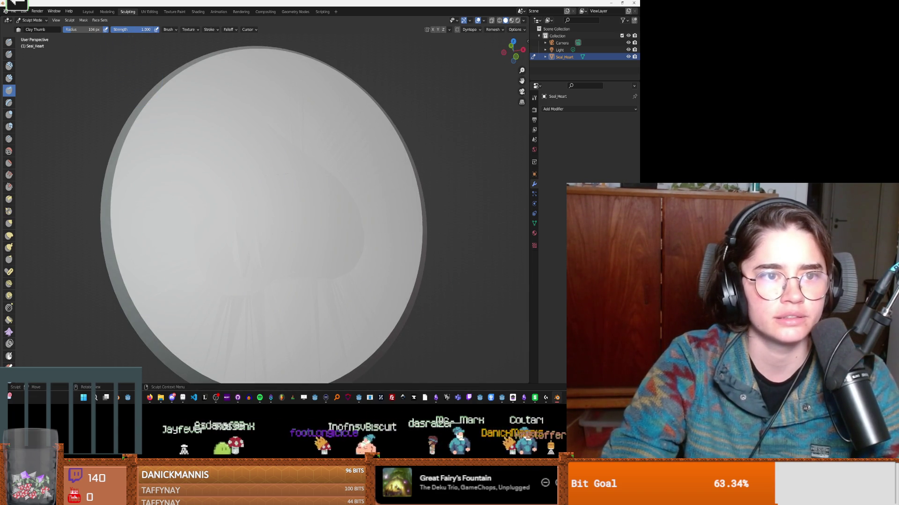
{"action": "middle_click_drag", "start_coordinate": [294, 147], "coordinate": [305, 108]}
{"action": "left_click_drag", "start_coordinate": [305, 108], "coordinate": [318, 146]}
{"action": "mouse_move", "coordinate": [349, 113]}
{"action": "middle_mouse_down"}
{"action": "mouse_move", "coordinate": [341, 136]}
{"action": "mouse_move", "coordinate": [360, 124]}
{"action": "middle_mouse_up"}
{"action": "key", "text": "ctrl+z"}
{"action": "mouse_move", "coordinate": [358, 153]}
{"action": "left_mouse_down"}
{"action": "mouse_move", "coordinate": [317, 141]}
{"action": "mouse_move", "coordinate": [369, 110]}
{"action": "left_mouse_up"}
{"action": "left_click_drag", "start_coordinate": [358, 154], "coordinate": [362, 106]}
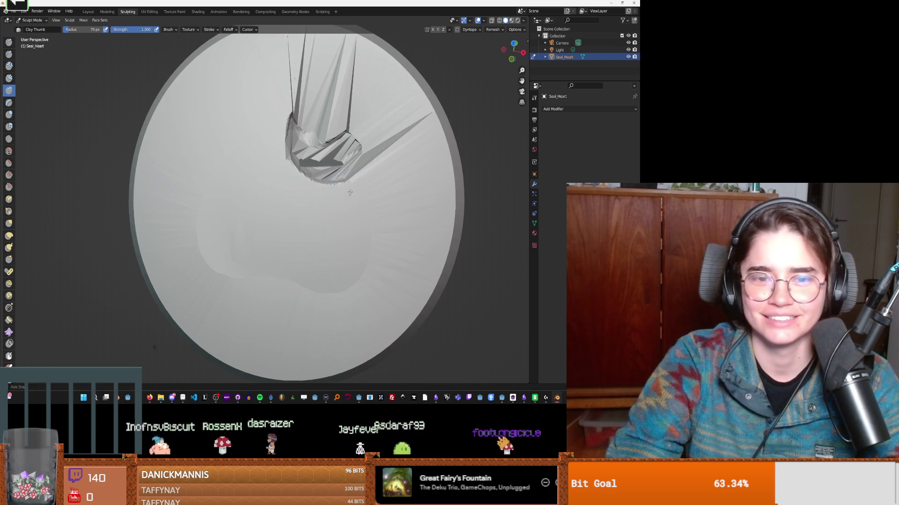
{"action": "middle_click_drag", "start_coordinate": [347, 193], "coordinate": [330, 181]}
{"action": "scroll", "coordinate": [331, 180], "scroll_direction": "down", "scroll_amount": 3}
{"action": "key", "text": "ctrl+z"}
{"action": "key", "text": "ctrl+z"}
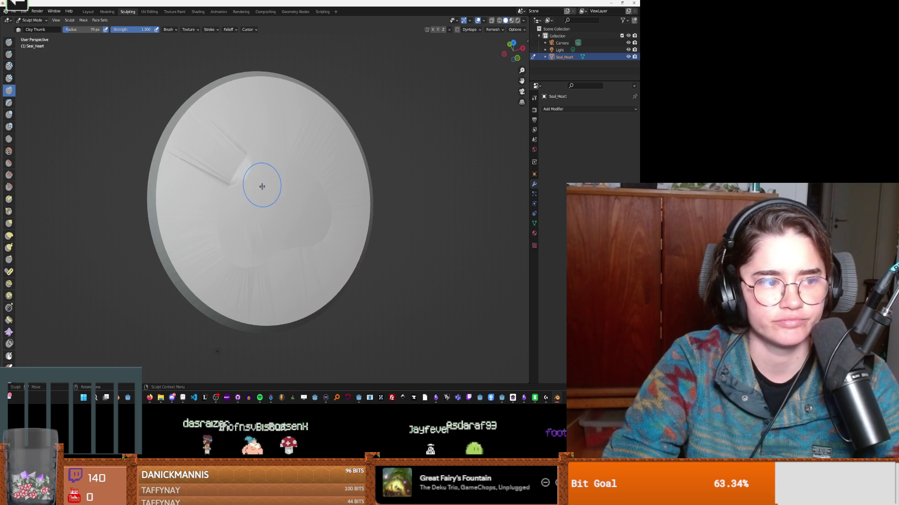
Step: Sculpt Clay Thumb test strokes: central dents, a right-side stroke and two eye shapes
{"action": "scroll", "coordinate": [281, 193], "scroll_direction": "up", "scroll_amount": 2}
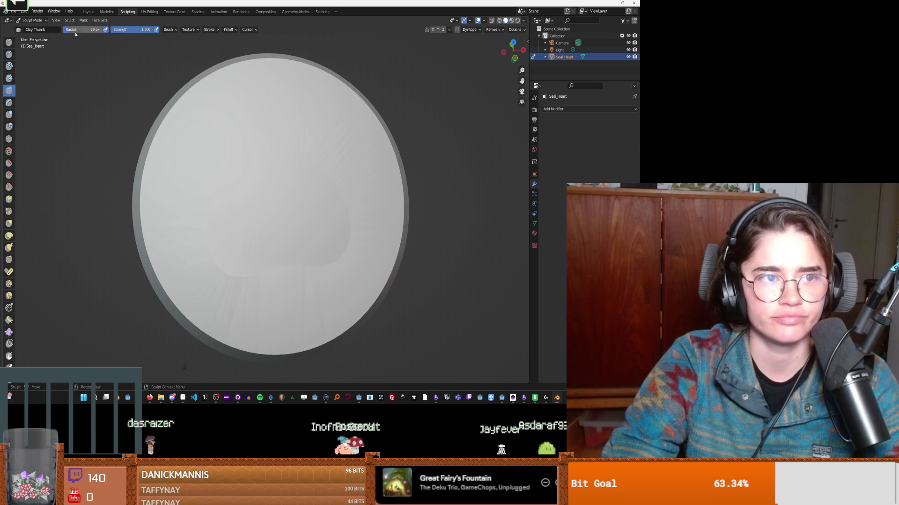
{"action": "mouse_move", "coordinate": [248, 242]}
{"action": "left_mouse_down"}
{"action": "mouse_move", "coordinate": [293, 256]}
{"action": "mouse_move", "coordinate": [325, 224]}
{"action": "mouse_move", "coordinate": [314, 223]}
{"action": "left_mouse_up"}
{"action": "mouse_move", "coordinate": [247, 262]}
{"action": "left_mouse_down"}
{"action": "mouse_move", "coordinate": [242, 230]}
{"action": "mouse_move", "coordinate": [304, 234]}
{"action": "left_mouse_up"}
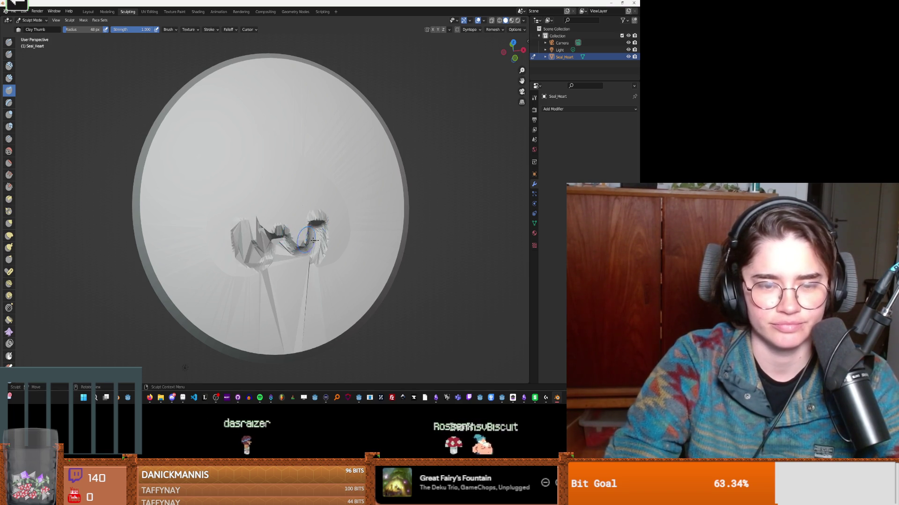
{"action": "scroll", "coordinate": [377, 224], "scroll_direction": "up", "scroll_amount": 2}
{"action": "mouse_move", "coordinate": [378, 225]}
{"action": "left_mouse_down"}
{"action": "mouse_move", "coordinate": [145, 208]}
{"action": "mouse_move", "coordinate": [234, 202]}
{"action": "left_mouse_up"}
{"action": "mouse_move", "coordinate": [296, 156]}
{"action": "left_mouse_down"}
{"action": "mouse_move", "coordinate": [356, 140]}
{"action": "mouse_move", "coordinate": [381, 111]}
{"action": "left_mouse_up"}
{"action": "mouse_move", "coordinate": [261, 167]}
{"action": "left_mouse_down"}
{"action": "mouse_move", "coordinate": [224, 187]}
{"action": "mouse_move", "coordinate": [162, 117]}
{"action": "left_mouse_up"}
{"action": "scroll", "coordinate": [339, 237], "scroll_direction": "down", "scroll_amount": 3}
{"action": "scroll", "coordinate": [338, 237], "scroll_direction": "down", "scroll_amount": 3}
{"action": "scroll", "coordinate": [344, 242], "scroll_direction": "up", "scroll_amount": 4}
{"action": "scroll", "coordinate": [282, 231], "scroll_direction": "up", "scroll_amount": 2}
Step: Undo the remaining sculpted shapes and return the disc to Edit Mode
{"action": "mouse_move", "coordinate": [281, 231]}
{"action": "left_mouse_down", "text": "shift"}
{"action": "mouse_move", "coordinate": [276, 182]}
{"action": "mouse_move", "coordinate": [318, 206]}
{"action": "mouse_move", "coordinate": [332, 228]}
{"action": "left_mouse_up", "text": "shift"}
{"action": "key", "text": "ctrl+z"}
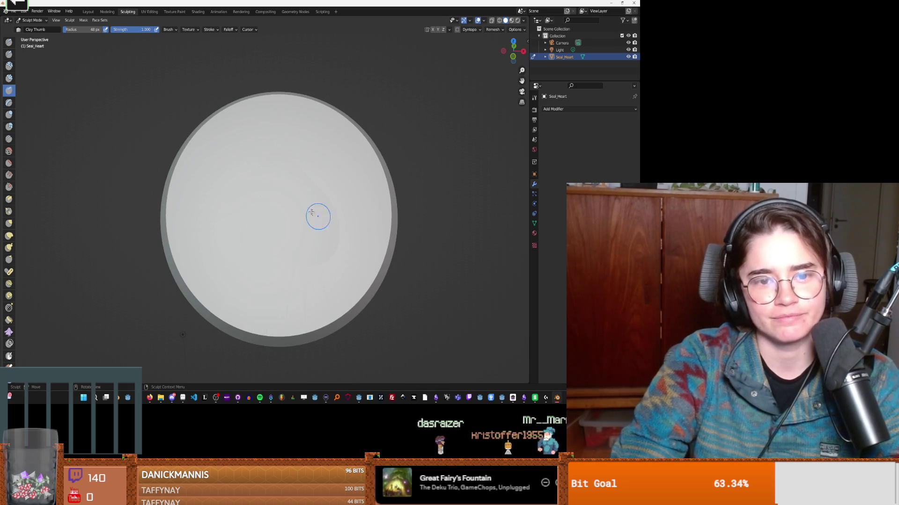
{"action": "key", "text": "Tab"}
Step: Change the mesh selection mode and box-select wedges of disc faces surrounding the heart
{"action": "scroll", "coordinate": [359, 200], "scroll_direction": "up", "scroll_amount": 3}
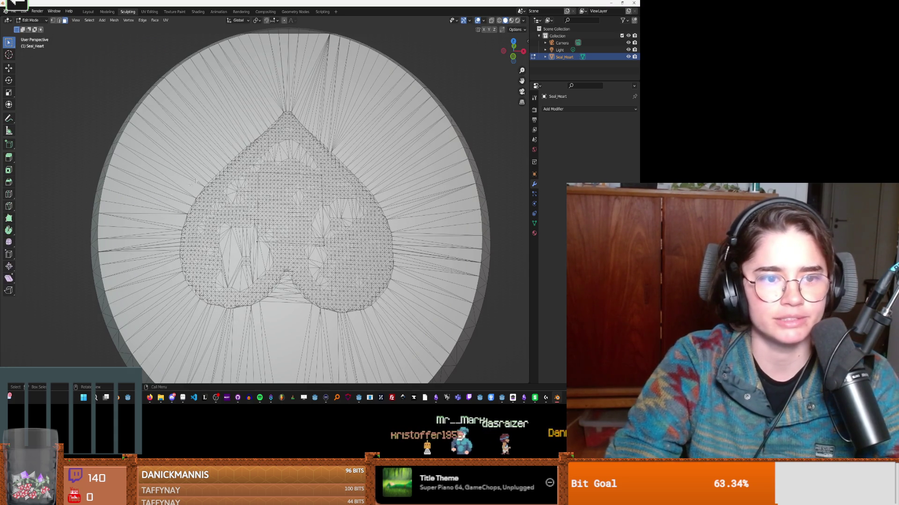
{"action": "left_click", "coordinate": [54, 21]}
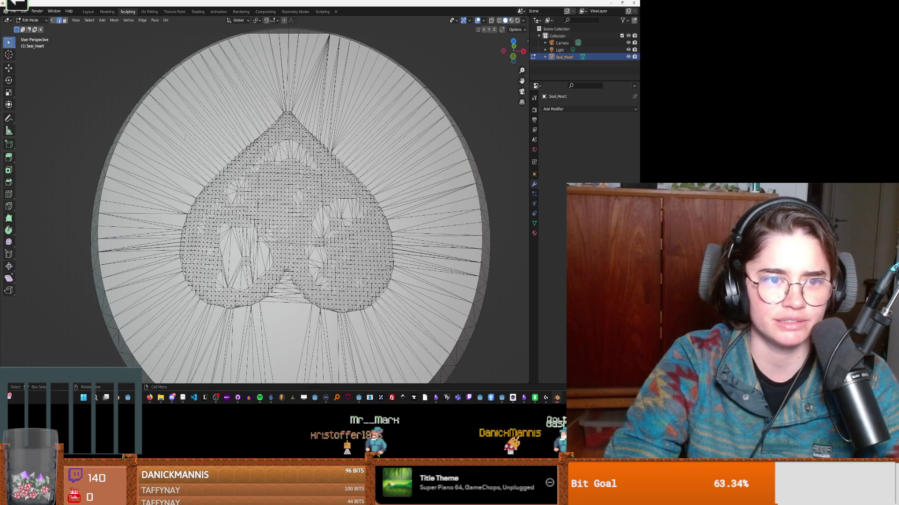
{"action": "left_click", "coordinate": [167, 154], "text": "ctrl"}
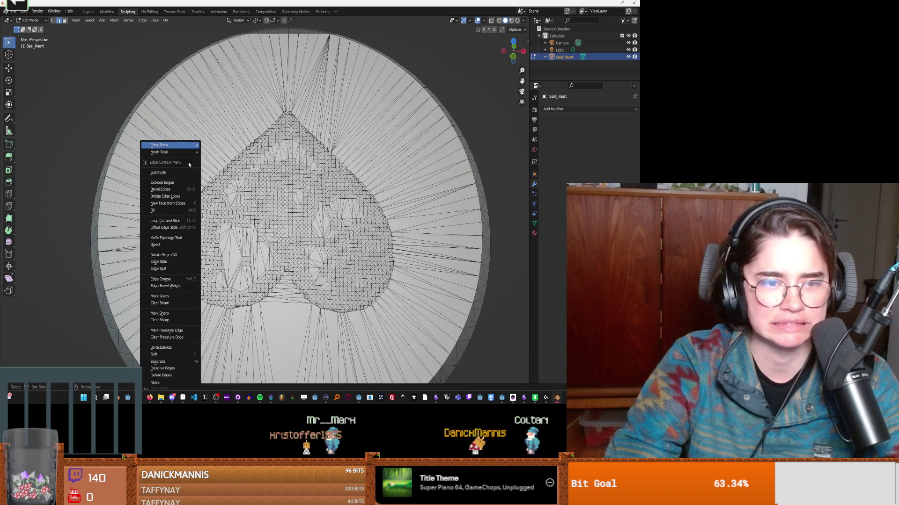
{"action": "right_click", "coordinate": [189, 163]}
{"action": "left_click", "coordinate": [149, 215]}
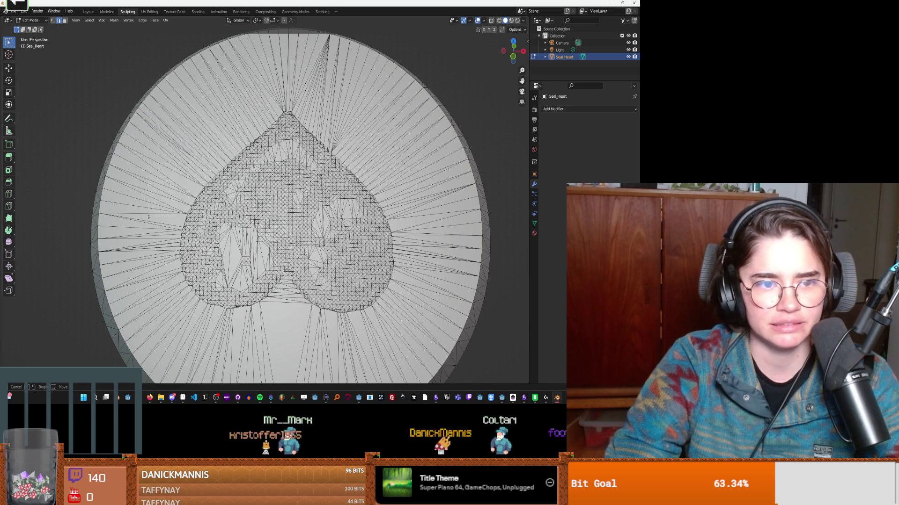
{"action": "left_click_drag", "start_coordinate": [162, 154], "coordinate": [156, 169]}
{"action": "scroll", "coordinate": [193, 321], "scroll_direction": "down", "scroll_amount": 1}
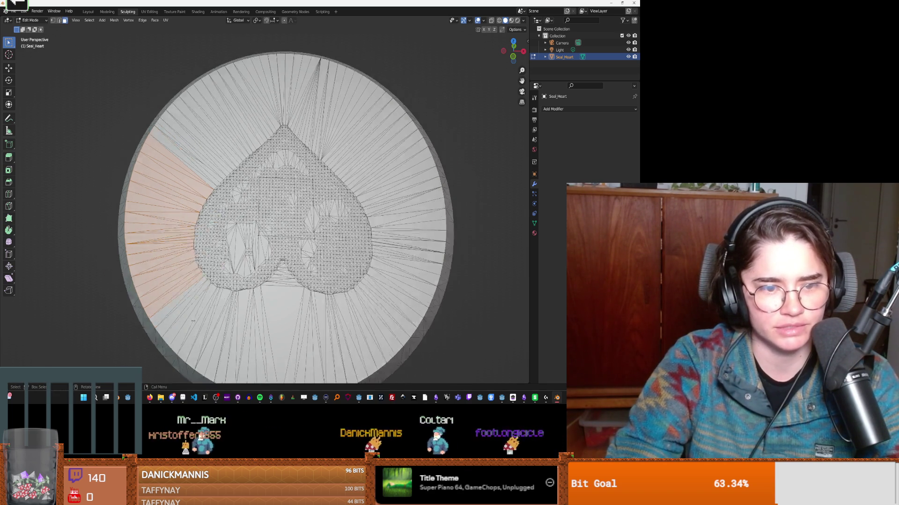
{"action": "scroll", "coordinate": [193, 321], "scroll_direction": "down", "scroll_amount": 1}
{"action": "left_click_drag", "start_coordinate": [216, 294], "coordinate": [256, 313], "text": "ctrl"}
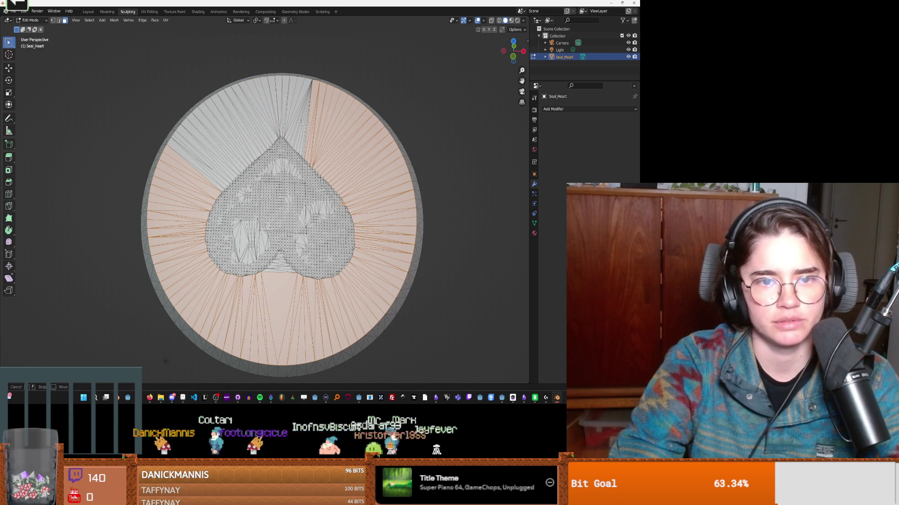
{"action": "key", "text": "Escape"}
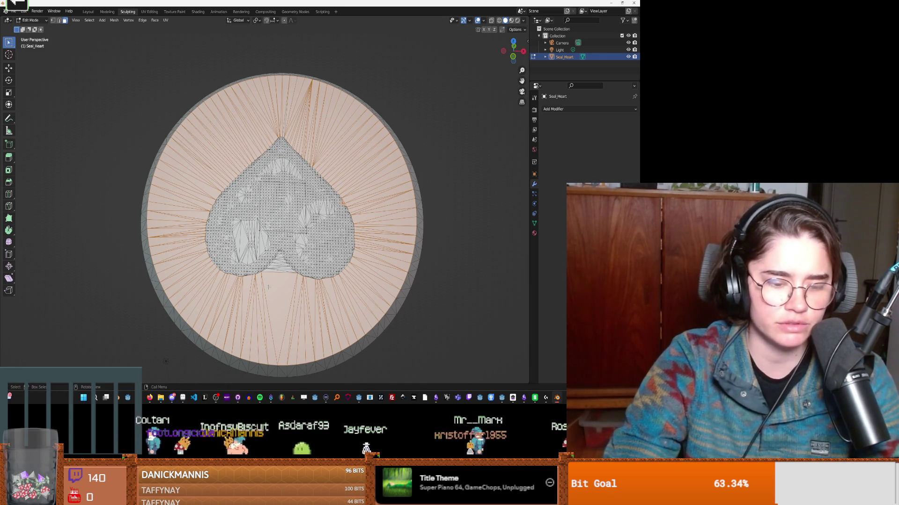
Step: Add a Subdivision Surface modifier at viewport level 2 and inspect the disc
{"action": "key", "text": "b"}
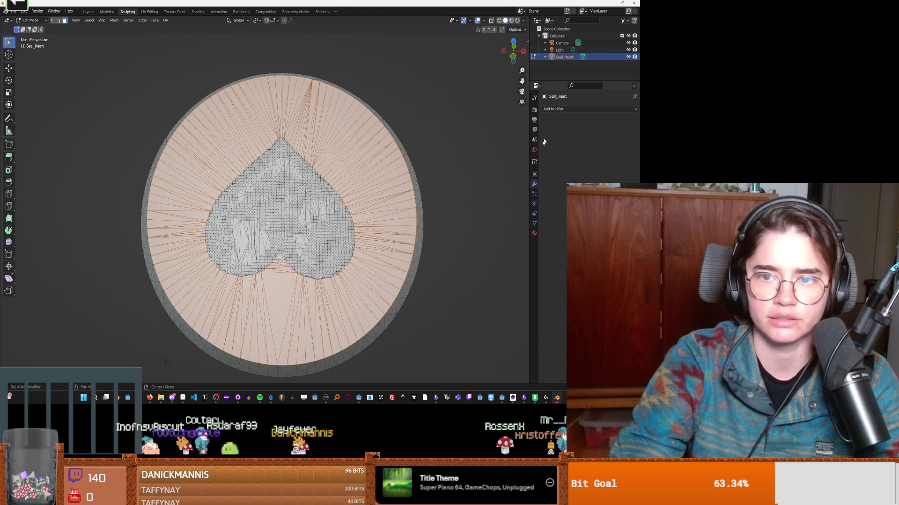
{"action": "left_click", "coordinate": [557, 109]}
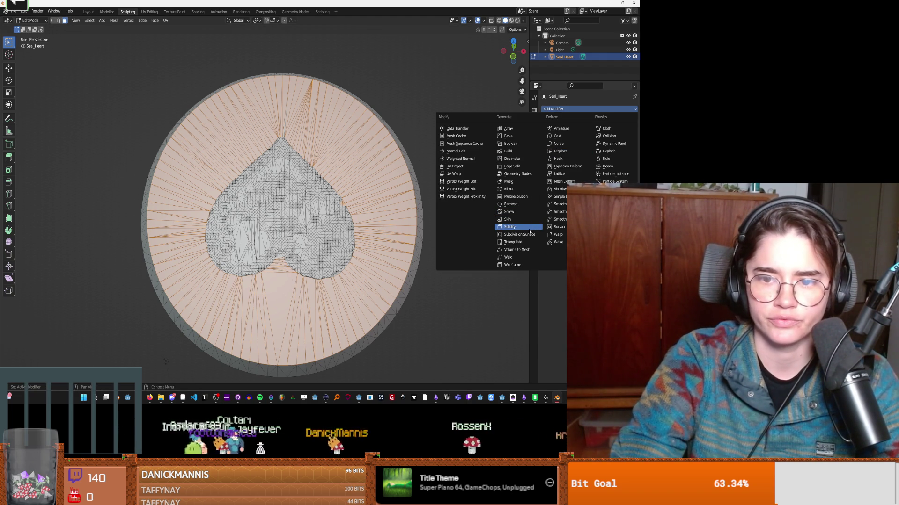
{"action": "key", "text": "Return"}
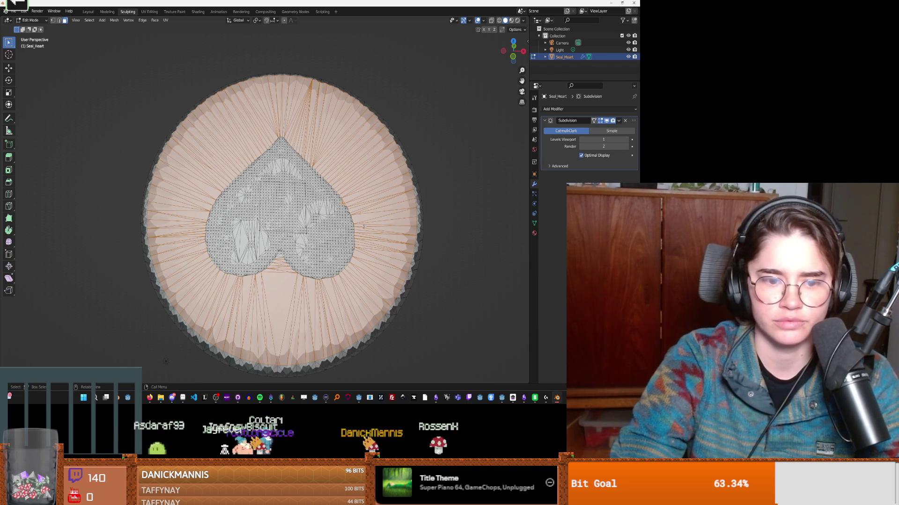
{"action": "scroll", "coordinate": [364, 226], "scroll_direction": "up", "scroll_amount": 1}
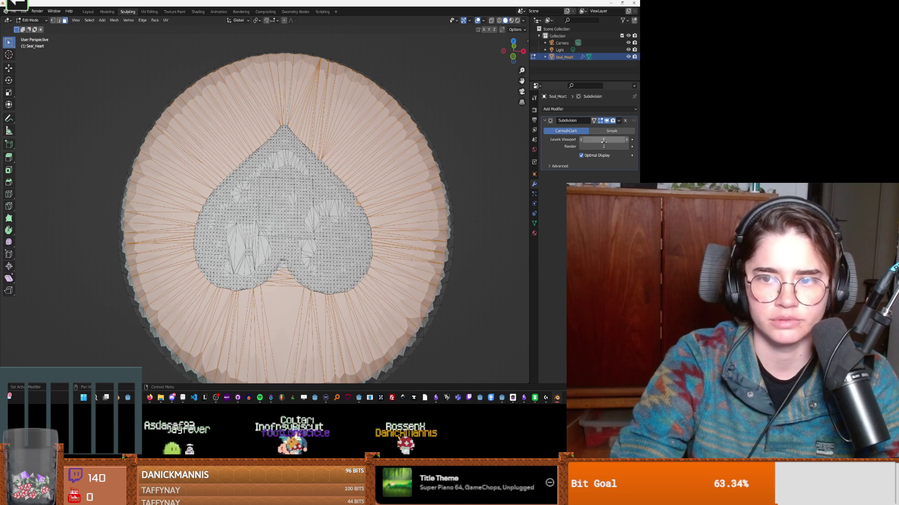
{"action": "left_click", "coordinate": [627, 140]}
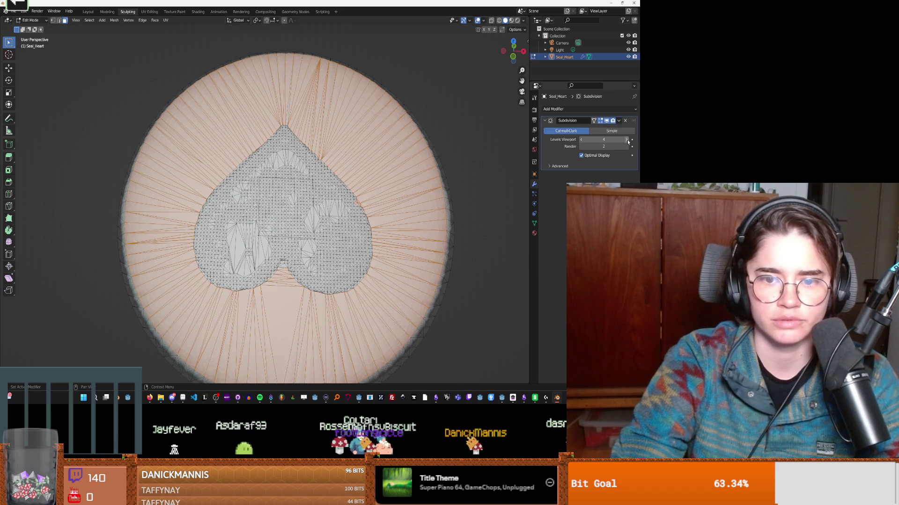
{"action": "mouse_move", "coordinate": [488, 253]}
{"action": "middle_mouse_down"}
{"action": "mouse_move", "coordinate": [444, 221]}
{"action": "mouse_move", "coordinate": [456, 253]}
{"action": "middle_mouse_up"}
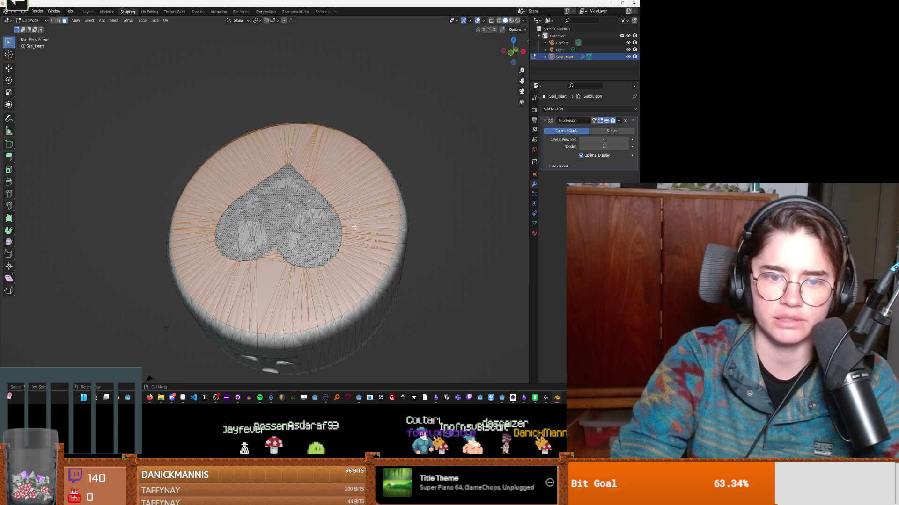
{"action": "scroll", "coordinate": [432, 240], "scroll_direction": "down", "scroll_amount": 2}
{"action": "middle_click_drag", "start_coordinate": [432, 239], "coordinate": [280, 234]}
{"action": "scroll", "coordinate": [281, 234], "scroll_direction": "up", "scroll_amount": 5}
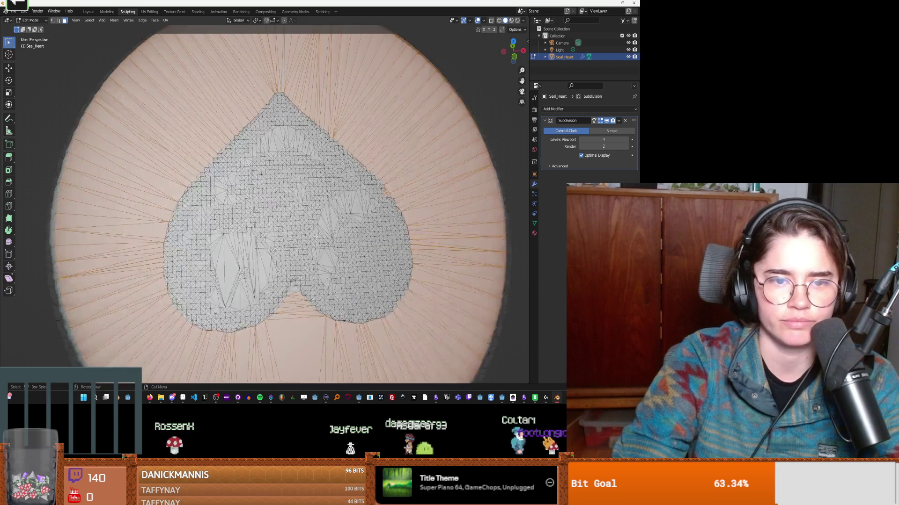
{"action": "scroll", "coordinate": [269, 230], "scroll_direction": "down", "scroll_amount": 3}
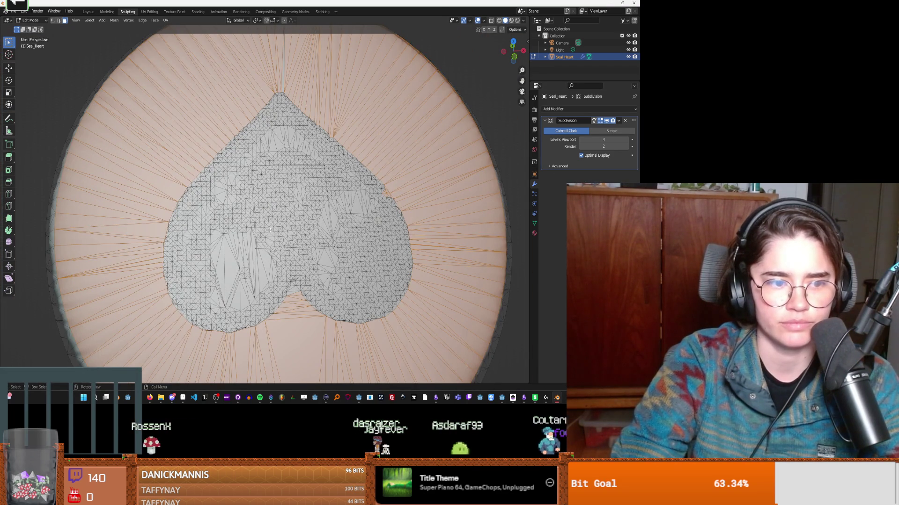
Step: Lower the viewport subdivision level back to 0 and clear the face selection
{"action": "left_click", "coordinate": [582, 140]}
{"action": "left_click", "coordinate": [582, 140]}
{"action": "left_click", "coordinate": [581, 140]}
{"action": "scroll", "coordinate": [460, 215], "scroll_direction": "down", "scroll_amount": 2}
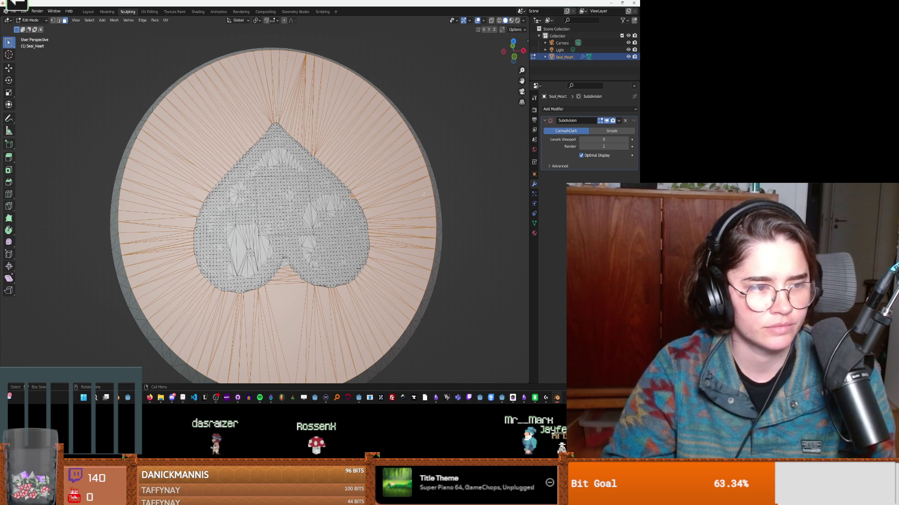
{"action": "scroll", "coordinate": [440, 194], "scroll_direction": "down", "scroll_amount": 2}
{"action": "left_click", "coordinate": [440, 194]}
{"action": "mouse_move", "coordinate": [440, 194]}
{"action": "middle_mouse_down"}
{"action": "mouse_move", "coordinate": [490, 165]}
{"action": "mouse_move", "coordinate": [415, 134]}
{"action": "mouse_move", "coordinate": [456, 196]}
{"action": "middle_mouse_up"}
{"action": "scroll", "coordinate": [454, 196], "scroll_direction": "up", "scroll_amount": 1}
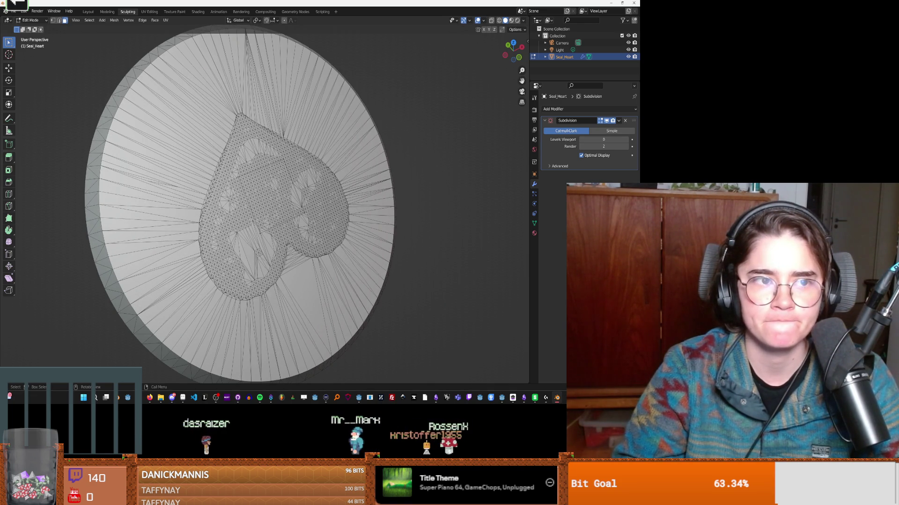
{"action": "left_click", "coordinate": [13, 11]}
Step: Save a copy of the file as hear_gone.blend
{"action": "mouse_move", "coordinate": [36, 44]}
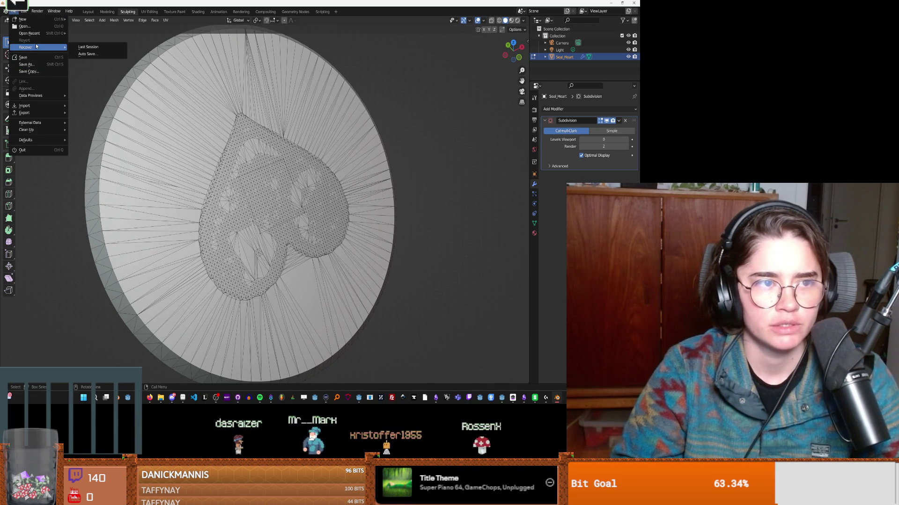
{"action": "left_click", "coordinate": [33, 72]}
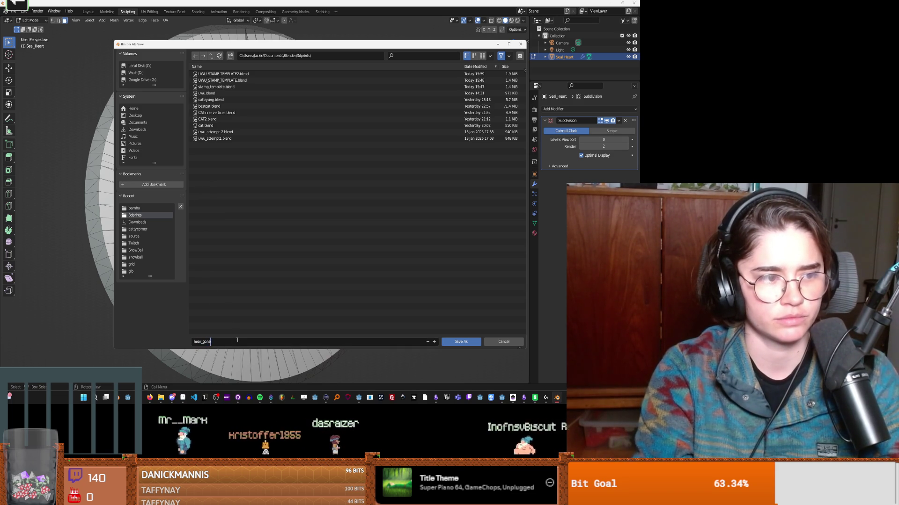
{"action": "type", "text": "e"}
{"action": "key", "text": "Return"}
{"action": "left_click", "coordinate": [459, 341]}
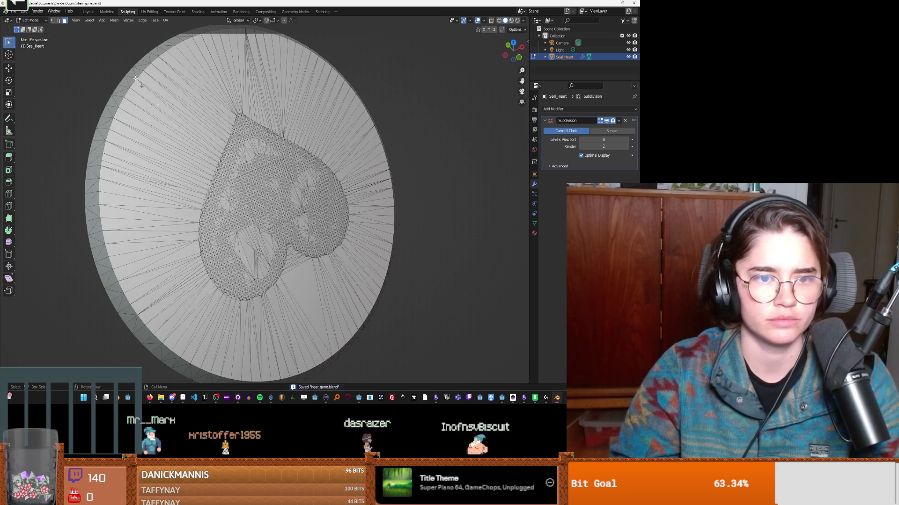
Step: Open UWU_STAMP_TEMPLATE.blend from the recent files and orbit around the stamp
{"action": "left_click", "coordinate": [14, 11]}
{"action": "mouse_move", "coordinate": [28, 34]}
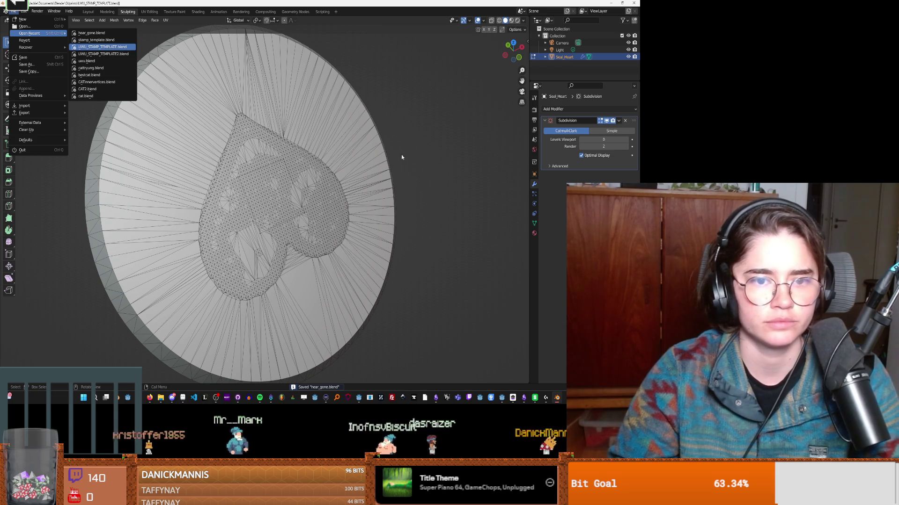
{"action": "key", "text": "Return"}
{"action": "mouse_move", "coordinate": [407, 155]}
{"action": "middle_mouse_down"}
{"action": "mouse_move", "coordinate": [365, 141]}
{"action": "mouse_move", "coordinate": [301, 70]}
{"action": "mouse_move", "coordinate": [348, 173]}
{"action": "mouse_move", "coordinate": [235, 223]}
{"action": "mouse_move", "coordinate": [286, 224]}
{"action": "middle_mouse_up"}
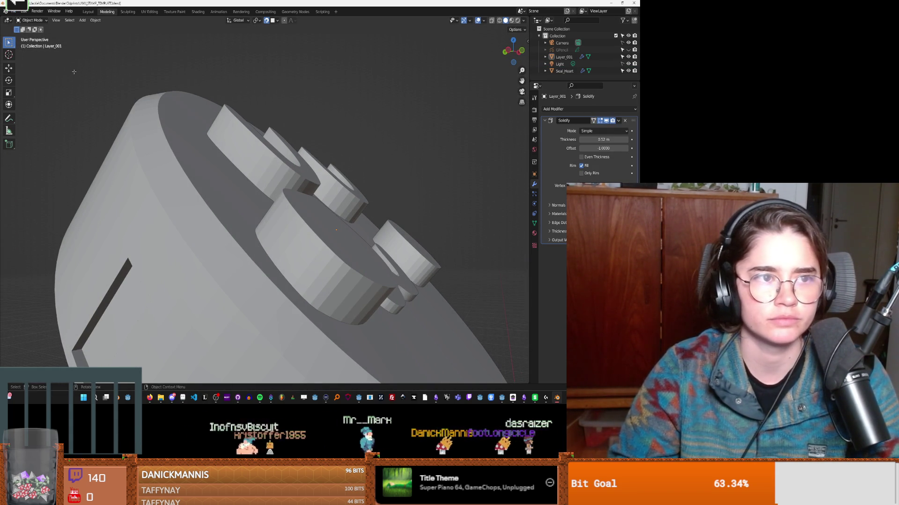
Step: In Edit Mode, circle-select the stamp's U, W and blob shape faces
{"action": "key", "text": "Tab"}
{"action": "key", "text": "c"}
{"action": "left_click", "coordinate": [336, 243]}
{"action": "mouse_move", "coordinate": [336, 243]}
{"action": "middle_mouse_down"}
{"action": "mouse_move", "coordinate": [321, 238]}
{"action": "mouse_move", "coordinate": [315, 218]}
{"action": "mouse_move", "coordinate": [332, 197]}
{"action": "mouse_move", "coordinate": [408, 210]}
{"action": "mouse_move", "coordinate": [395, 206]}
{"action": "middle_mouse_up"}
{"action": "scroll", "coordinate": [360, 196], "scroll_direction": "up", "scroll_amount": 5}
{"action": "left_click", "coordinate": [395, 193]}
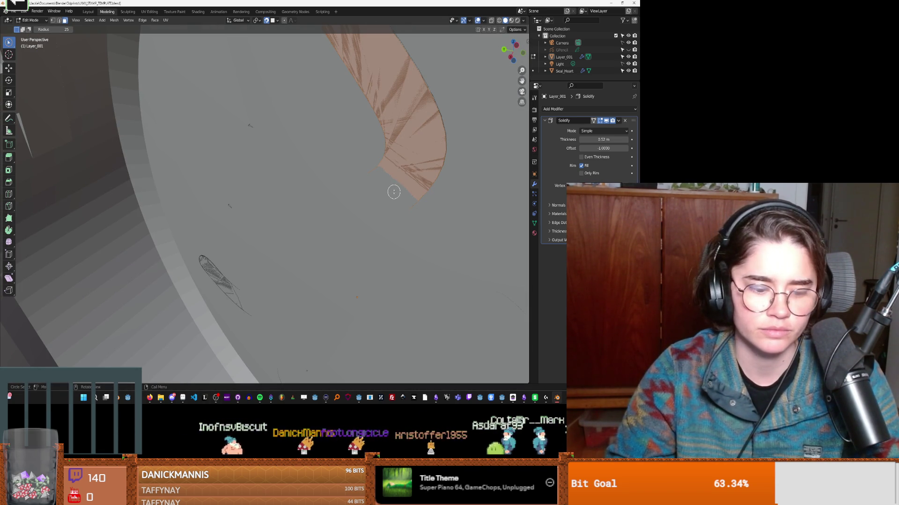
{"action": "scroll", "coordinate": [371, 199], "scroll_direction": "down", "scroll_amount": 5}
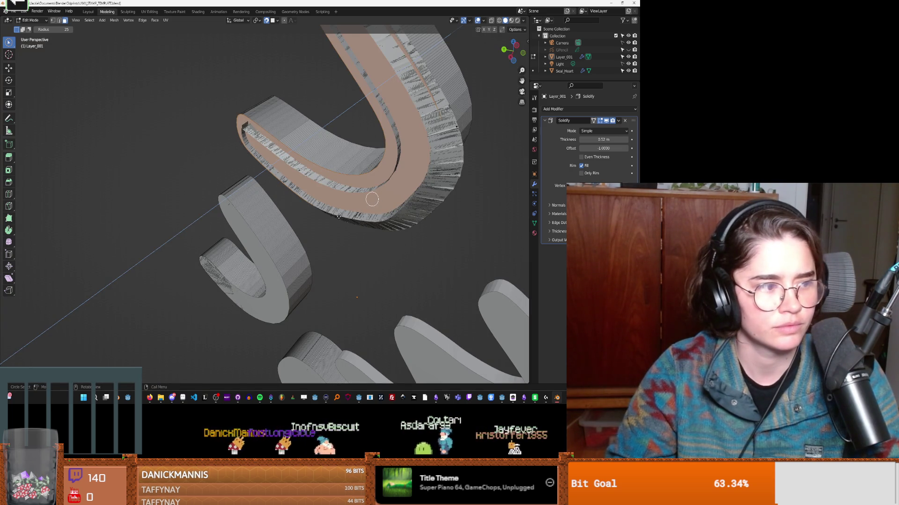
Step: Extrude the selected shape faces along their normals and inspect them from several angles
{"action": "key", "text": "e"}
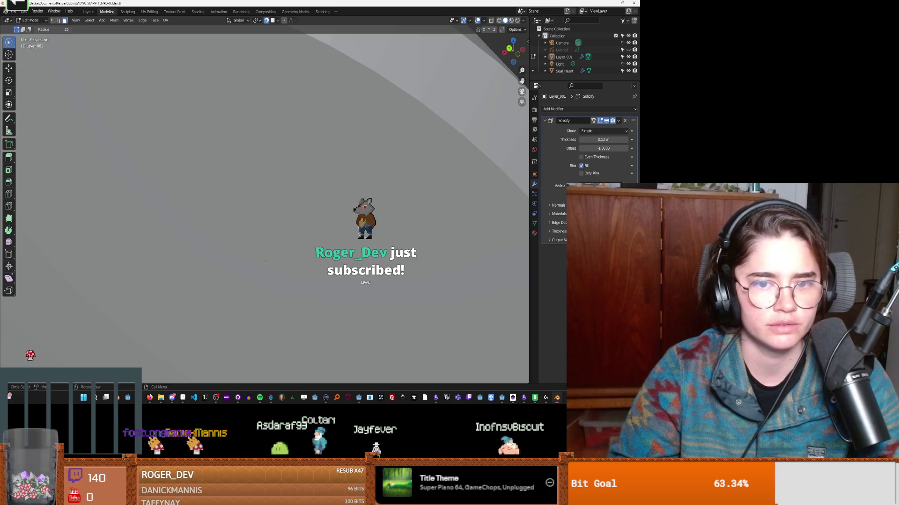
{"action": "left_click", "coordinate": [354, 232]}
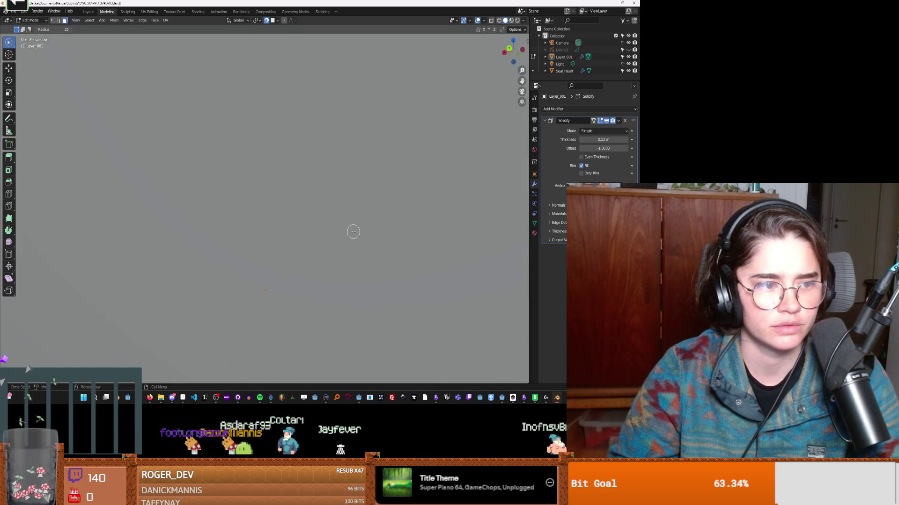
{"action": "scroll", "coordinate": [354, 231], "scroll_direction": "down", "scroll_amount": 8}
{"action": "mouse_move", "coordinate": [277, 242]}
{"action": "middle_mouse_down"}
{"action": "mouse_move", "coordinate": [277, 231]}
{"action": "mouse_move", "coordinate": [292, 233]}
{"action": "mouse_move", "coordinate": [289, 223]}
{"action": "mouse_move", "coordinate": [259, 194]}
{"action": "middle_mouse_up"}
{"action": "scroll", "coordinate": [277, 231], "scroll_direction": "up", "scroll_amount": 6}
{"action": "scroll", "coordinate": [259, 194], "scroll_direction": "up", "scroll_amount": 6}
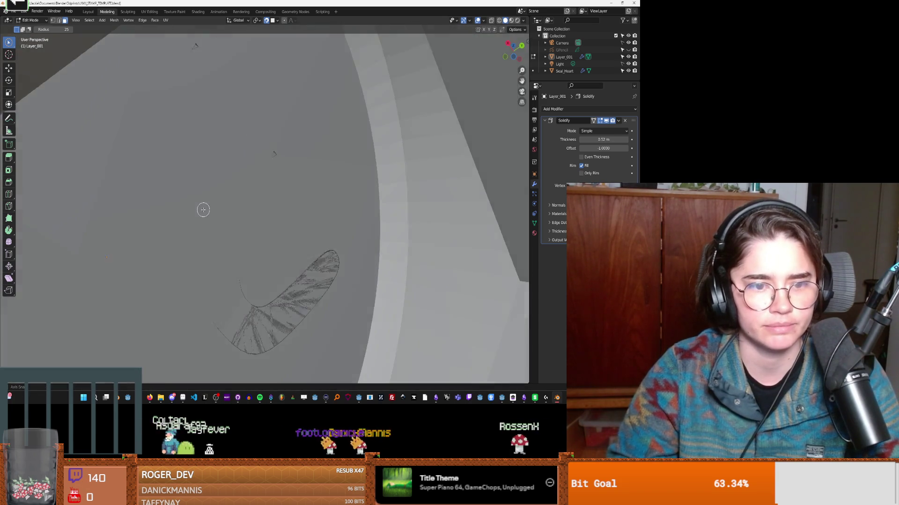
{"action": "mouse_move", "coordinate": [203, 210]}
{"action": "middle_mouse_down"}
{"action": "mouse_move", "coordinate": [204, 227]}
{"action": "mouse_move", "coordinate": [251, 235]}
{"action": "mouse_move", "coordinate": [222, 233]}
{"action": "mouse_move", "coordinate": [227, 271]}
{"action": "mouse_move", "coordinate": [295, 135]}
{"action": "mouse_move", "coordinate": [290, 246]}
{"action": "mouse_move", "coordinate": [304, 201]}
{"action": "mouse_move", "coordinate": [377, 104]}
{"action": "mouse_move", "coordinate": [321, 215]}
{"action": "mouse_move", "coordinate": [375, 240]}
{"action": "mouse_move", "coordinate": [252, 305]}
{"action": "middle_mouse_up"}
{"action": "scroll", "coordinate": [311, 280], "scroll_direction": "down", "scroll_amount": 5}
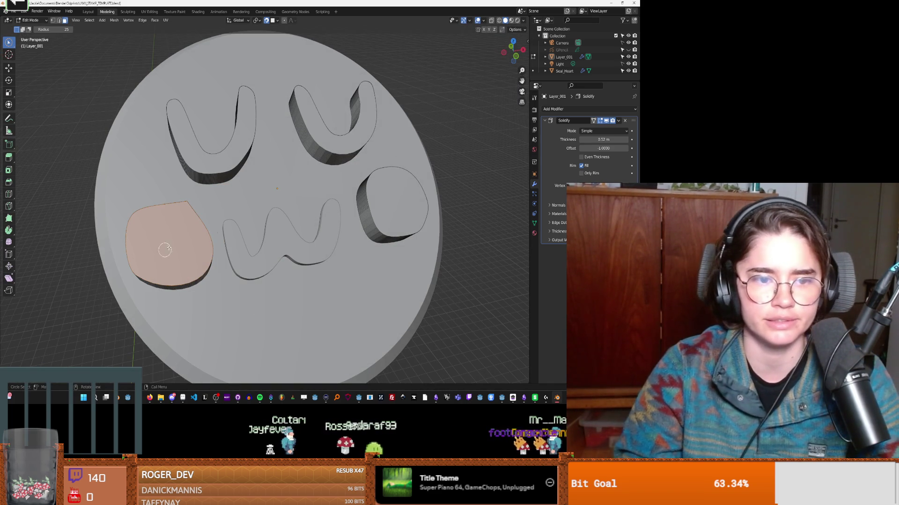
{"action": "right_click", "coordinate": [567, 60]}
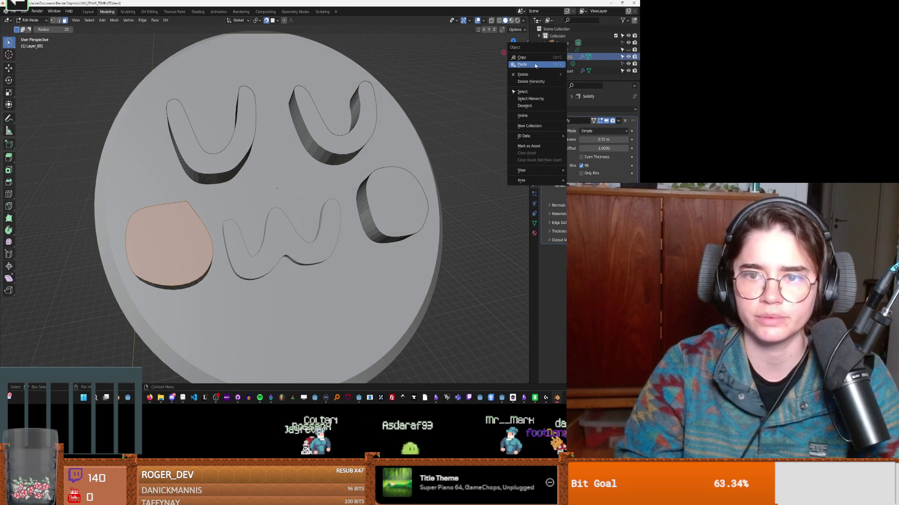
Step: Reveal the hidden GPencil drawing and Layer_001 objects, then select Layer_001
{"action": "left_click", "coordinate": [555, 72]}
{"action": "left_click", "coordinate": [561, 50]}
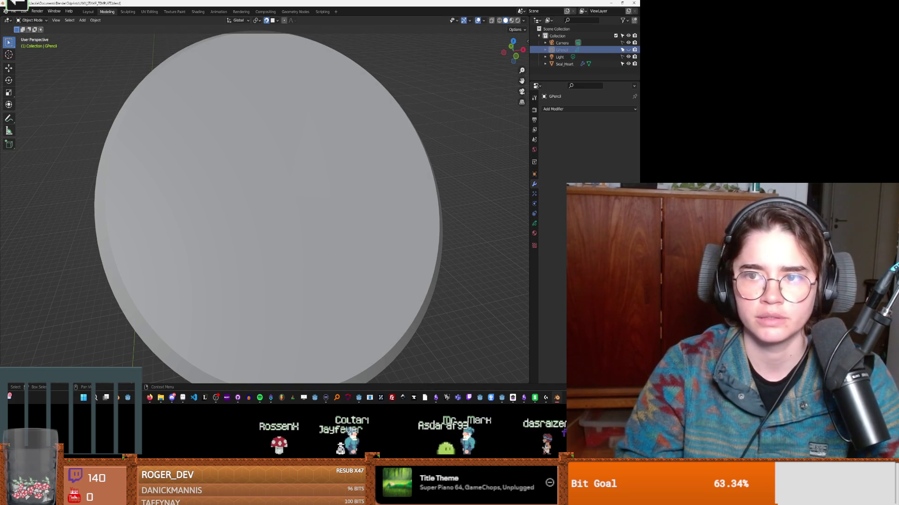
{"action": "left_click", "coordinate": [628, 49]}
{"action": "scroll", "coordinate": [374, 171], "scroll_direction": "down", "scroll_amount": 3}
{"action": "mouse_move", "coordinate": [374, 171]}
{"action": "middle_mouse_down"}
{"action": "mouse_move", "coordinate": [355, 154]}
{"action": "mouse_move", "coordinate": [367, 164]}
{"action": "middle_mouse_up"}
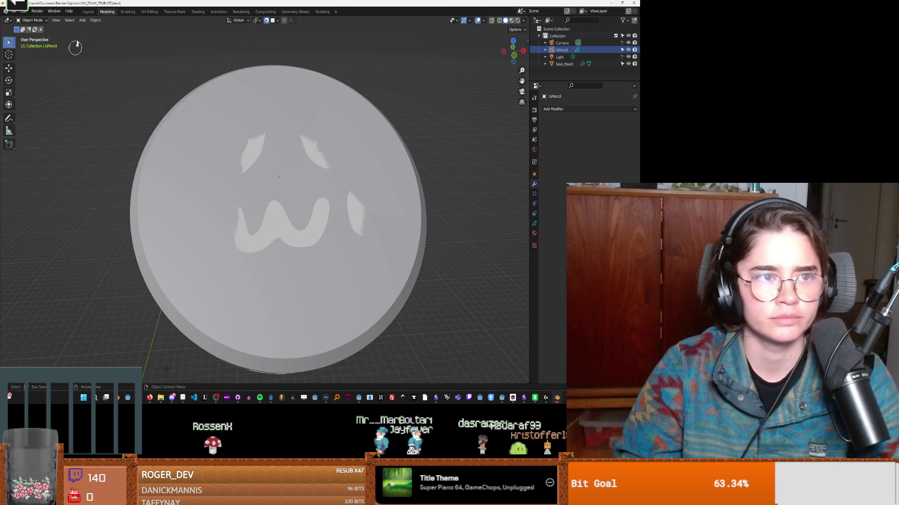
{"action": "left_click", "coordinate": [95, 20]}
{"action": "mouse_move", "coordinate": [114, 222]}
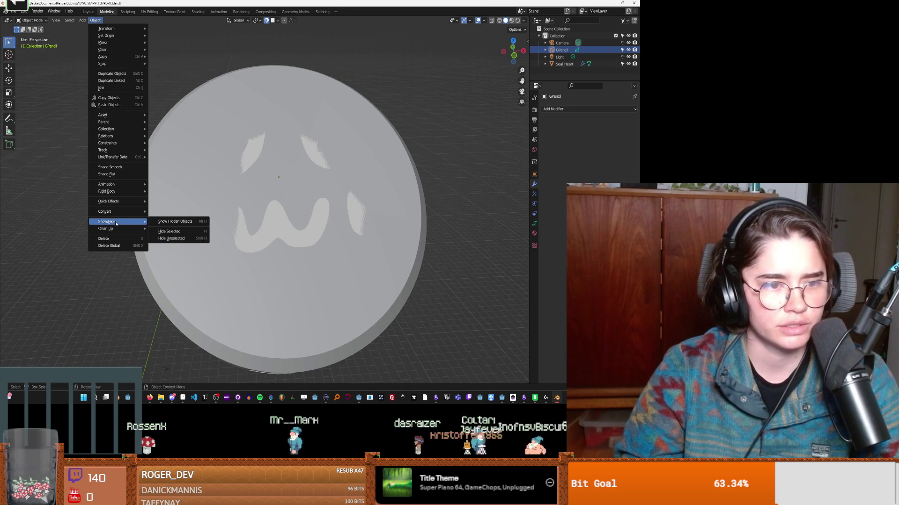
{"action": "left_click", "coordinate": [174, 222]}
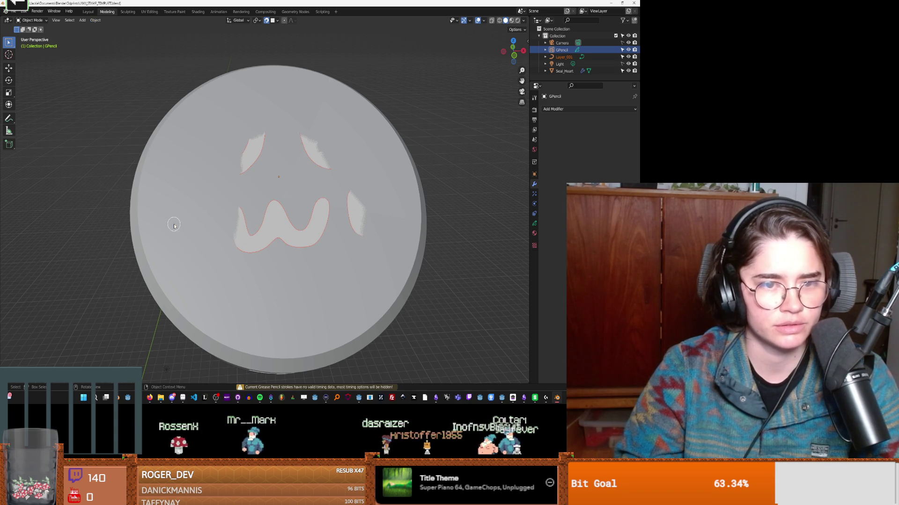
{"action": "left_click", "coordinate": [565, 57]}
{"action": "right_click", "coordinate": [567, 57]}
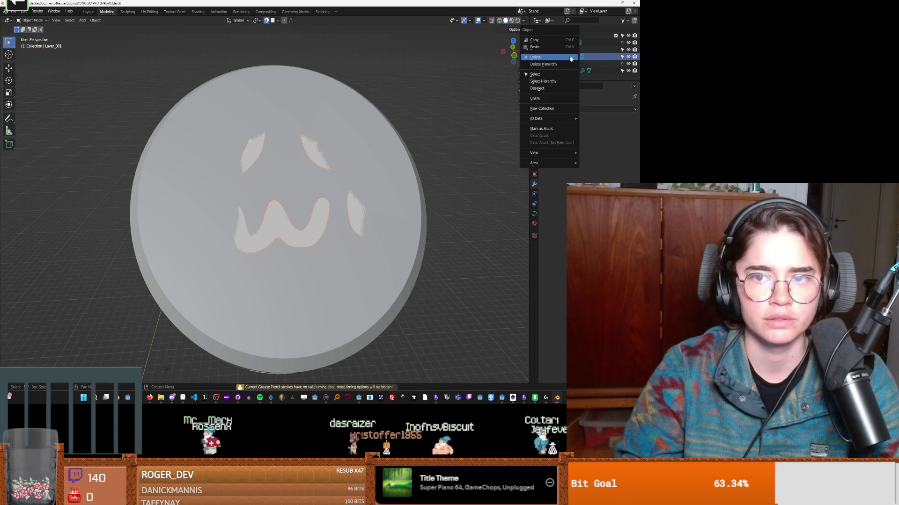
Step: Convert Layer_001 to a mesh, hide the grease pencil drawing, and select Seal_Heart
{"action": "left_click", "coordinate": [95, 20]}
{"action": "mouse_move", "coordinate": [126, 130]}
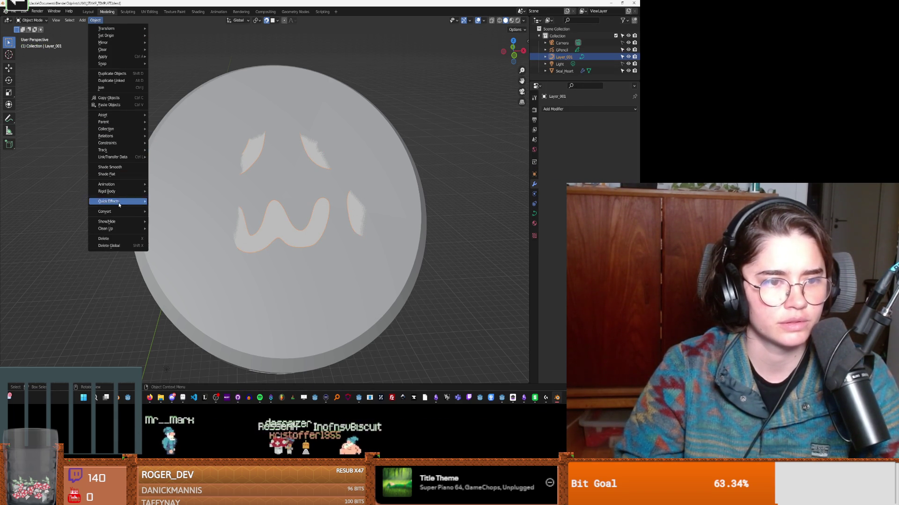
{"action": "mouse_move", "coordinate": [122, 203]}
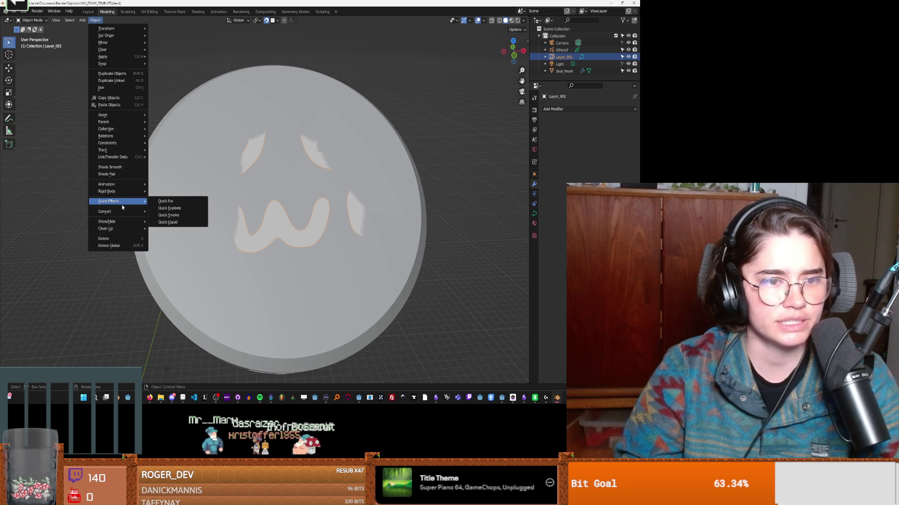
{"action": "left_click", "coordinate": [177, 219]}
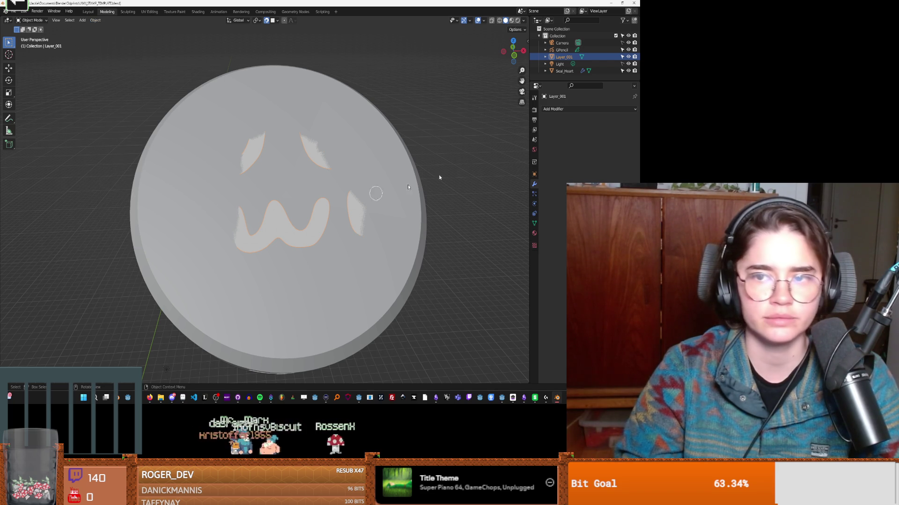
{"action": "left_click", "coordinate": [579, 51]}
{"action": "left_click", "coordinate": [628, 51]}
{"action": "mouse_move", "coordinate": [300, 211]}
{"action": "middle_mouse_down"}
{"action": "mouse_move", "coordinate": [271, 230]}
{"action": "mouse_move", "coordinate": [287, 229]}
{"action": "middle_mouse_up"}
{"action": "left_click", "coordinate": [287, 231]}
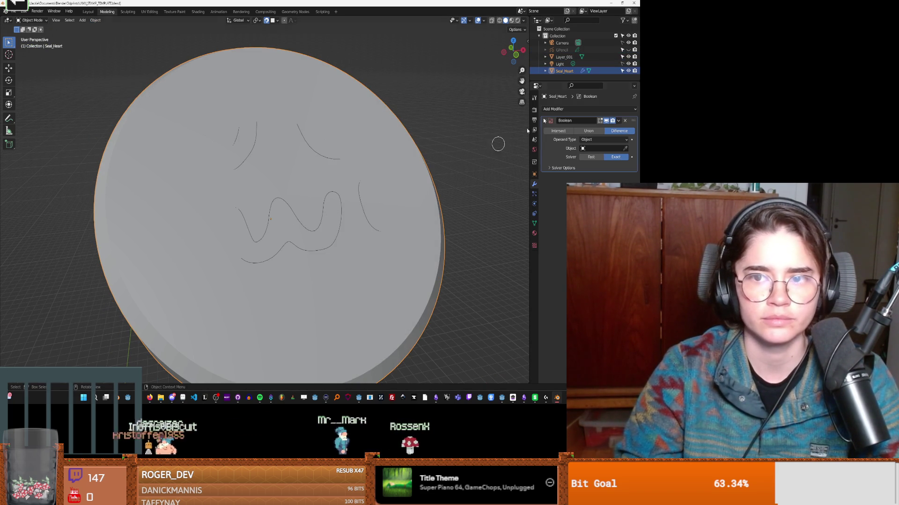
Step: Fill Layer_001's W and cheek outlines with new faces, then hide Seal_Heart
{"action": "left_click", "coordinate": [543, 57]}
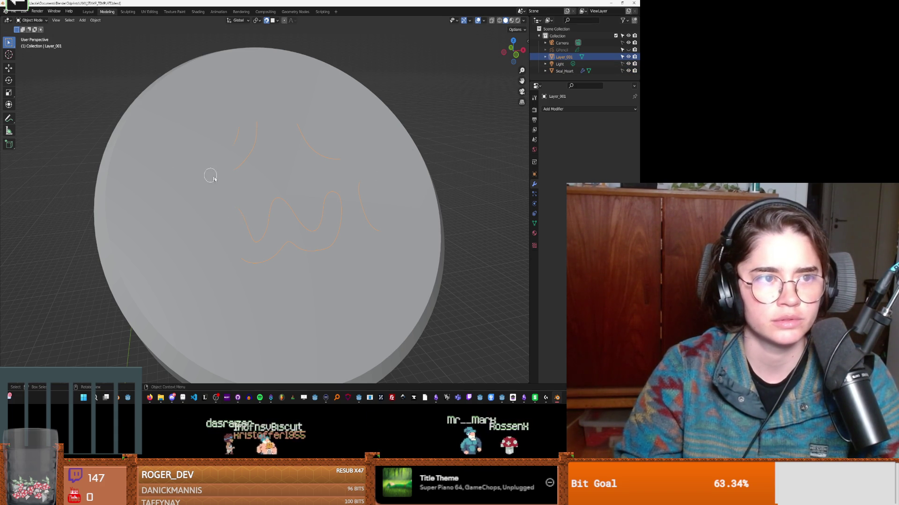
{"action": "key", "text": "Tab"}
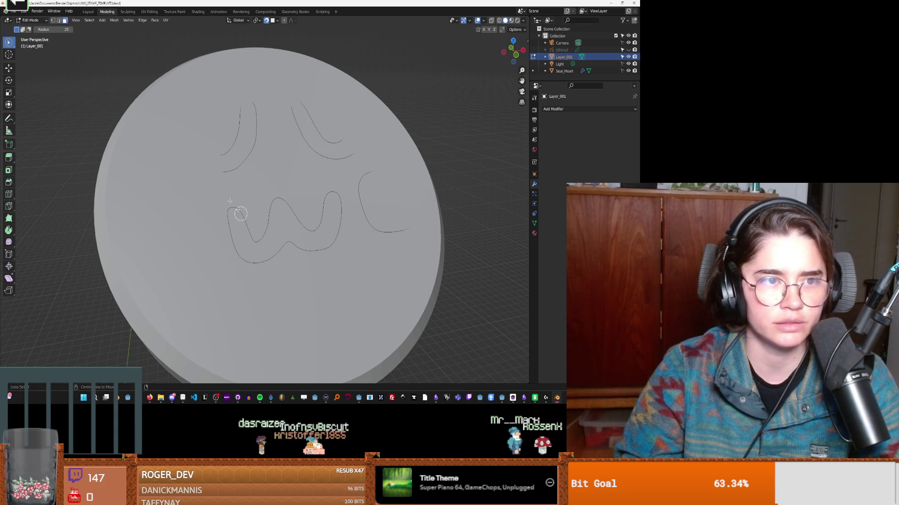
{"action": "left_click", "coordinate": [264, 247], "text": "alt"}
{"action": "right_click", "coordinate": [256, 238]}
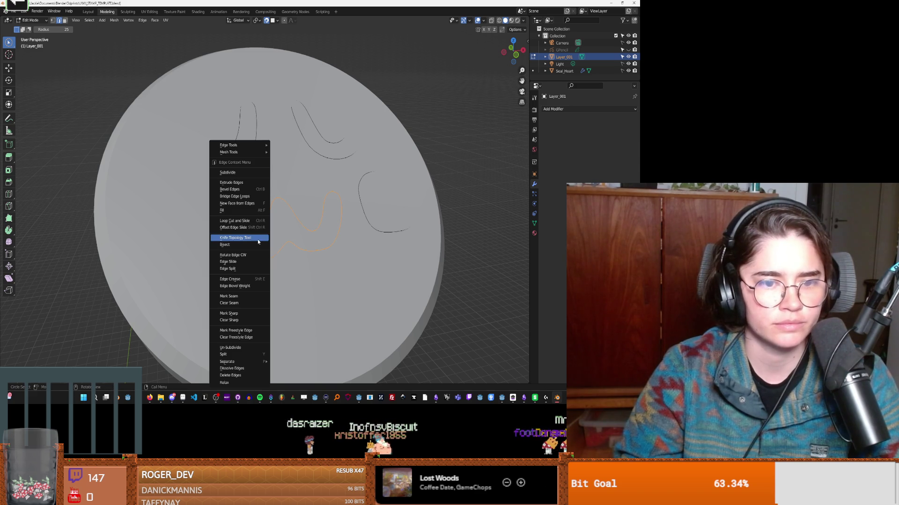
{"action": "left_click", "coordinate": [236, 203]}
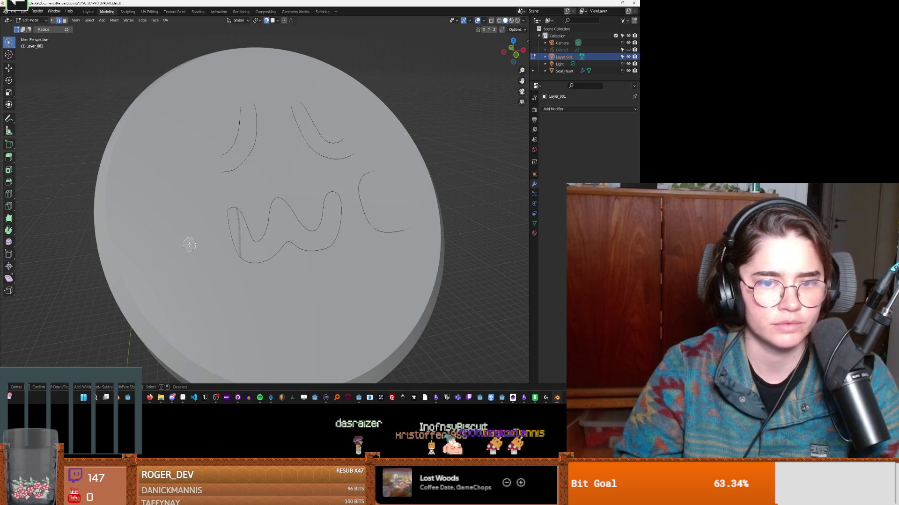
{"action": "right_click", "coordinate": [362, 207]}
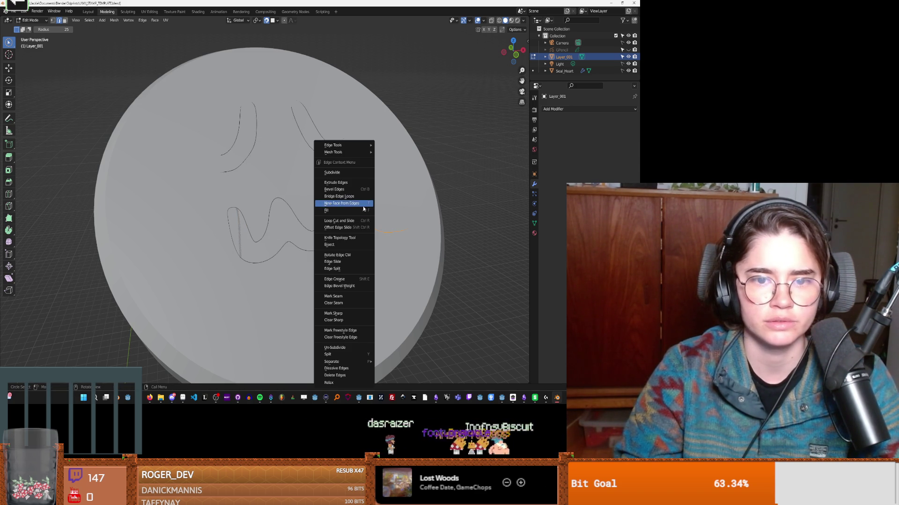
{"action": "left_click", "coordinate": [354, 206]}
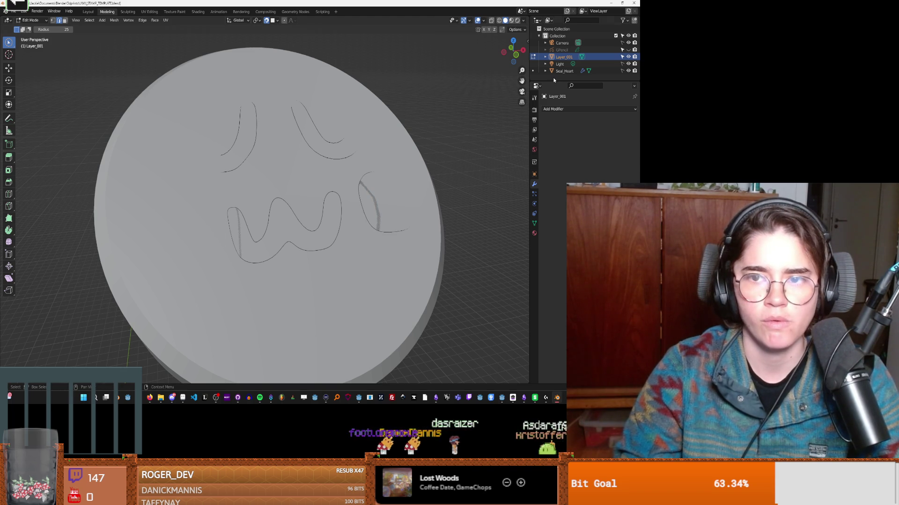
{"action": "left_click", "coordinate": [628, 70]}
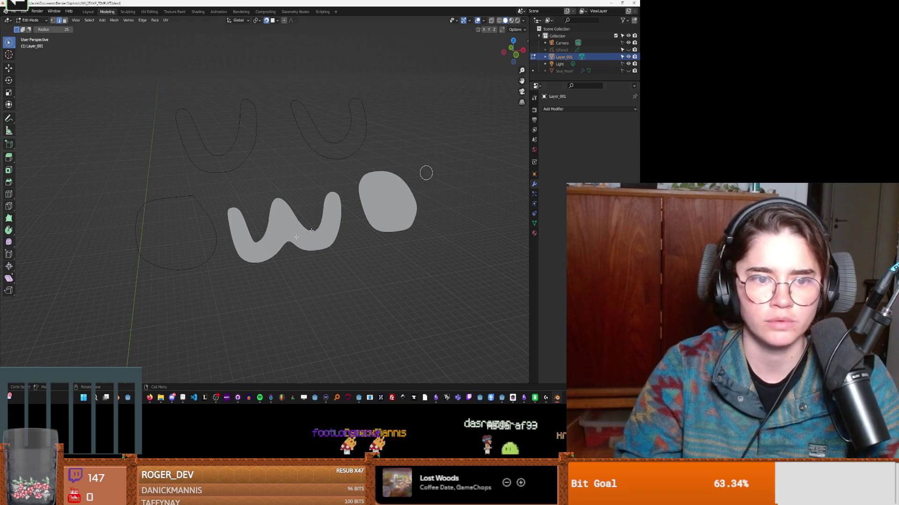
Step: Fill the left cheek, left U and upper-right U outlines with New Face from Edges
{"action": "mouse_move", "coordinate": [188, 270]}
{"action": "middle_mouse_down"}
{"action": "mouse_move", "coordinate": [243, 253]}
{"action": "mouse_move", "coordinate": [252, 236]}
{"action": "middle_mouse_up"}
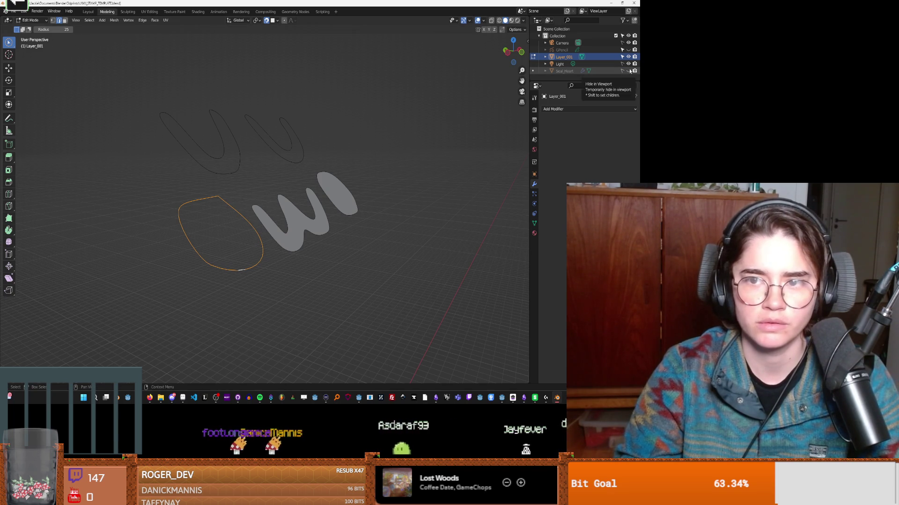
{"action": "right_click", "coordinate": [242, 265]}
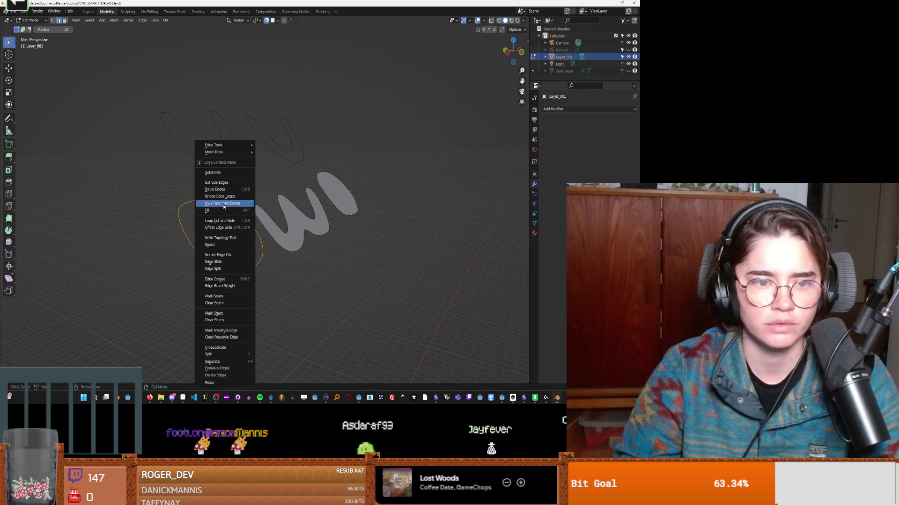
{"action": "left_click", "coordinate": [224, 203]}
{"action": "middle_click_drag", "start_coordinate": [223, 206], "coordinate": [239, 175]}
{"action": "left_click", "coordinate": [234, 175]}
{"action": "right_click", "coordinate": [232, 179]}
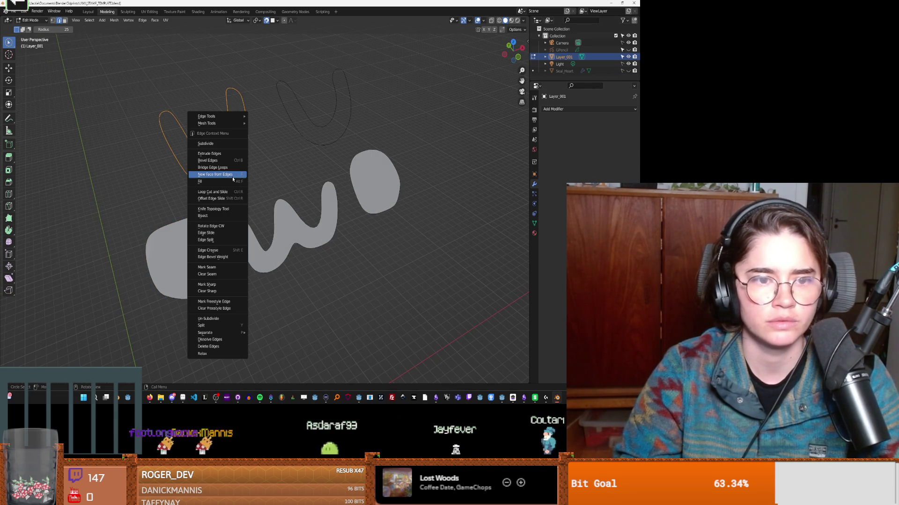
{"action": "left_click", "coordinate": [233, 178]}
{"action": "left_click", "coordinate": [326, 141]}
{"action": "right_click", "coordinate": [321, 148]}
{"action": "left_click", "coordinate": [321, 147]}
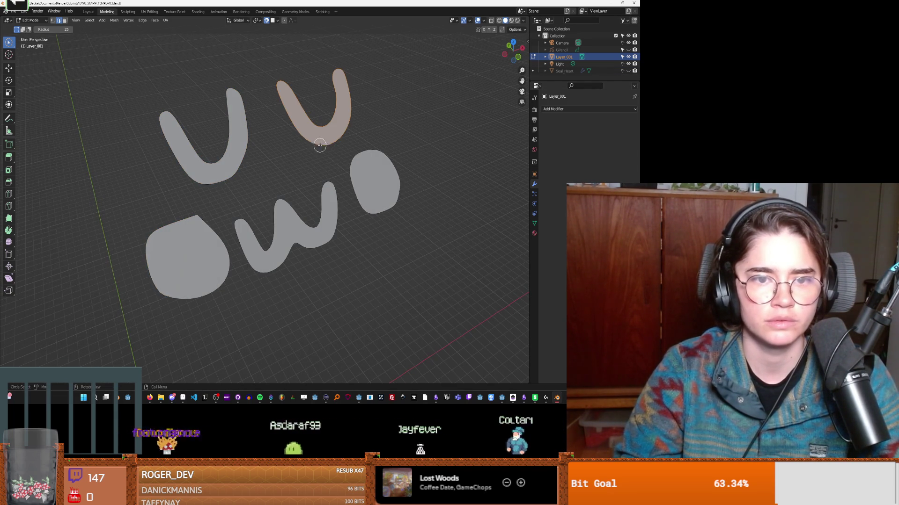
Step: Select the w, dot and both U faces and extrude them into thick slabs
{"action": "left_click", "coordinate": [628, 71]}
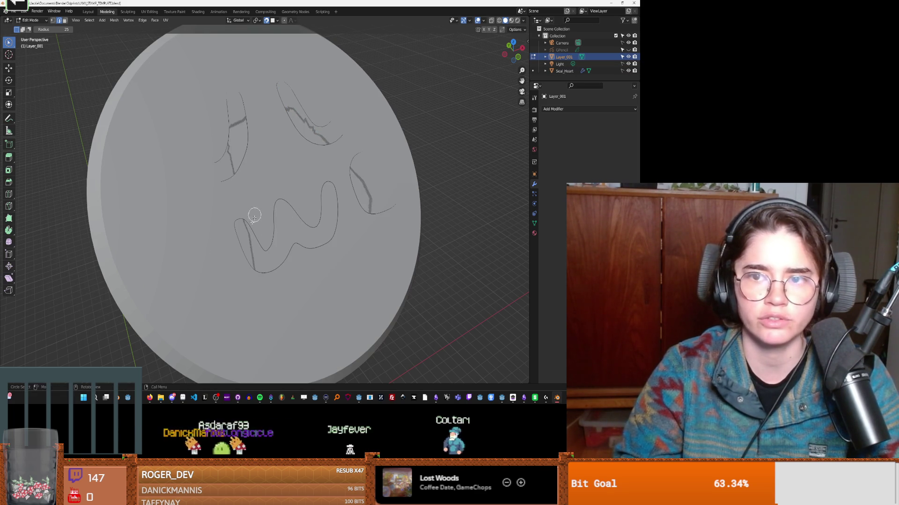
{"action": "mouse_move", "coordinate": [215, 280]}
{"action": "middle_mouse_down"}
{"action": "mouse_move", "coordinate": [211, 266]}
{"action": "mouse_move", "coordinate": [226, 256]}
{"action": "mouse_move", "coordinate": [215, 212]}
{"action": "middle_mouse_up"}
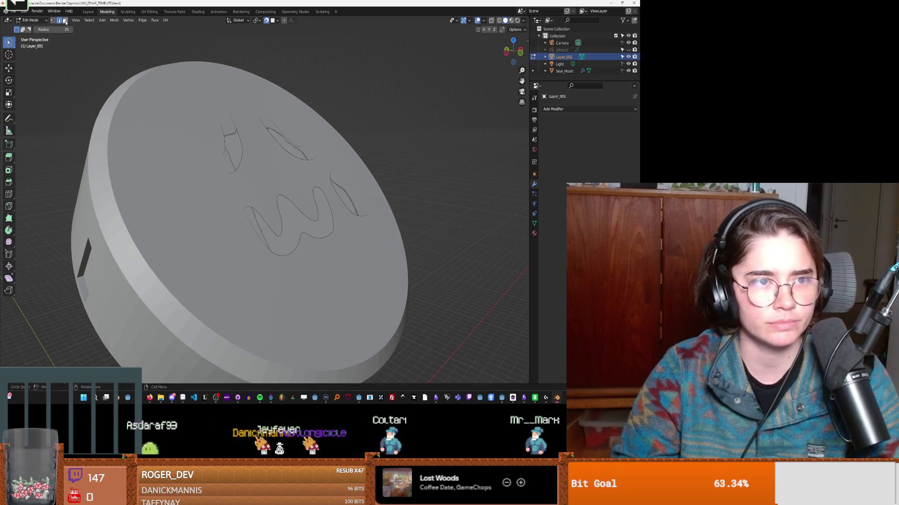
{"action": "left_click", "coordinate": [258, 236]}
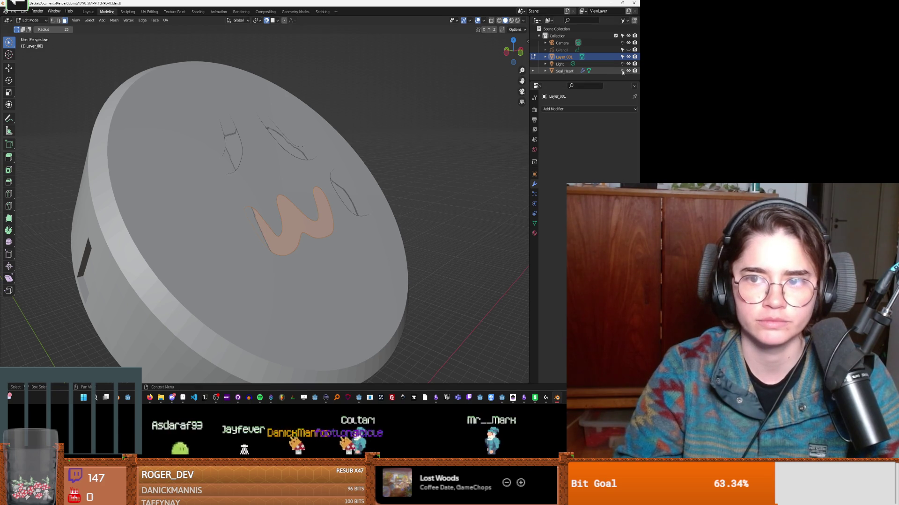
{"action": "left_click", "coordinate": [628, 70]}
{"action": "mouse_move", "coordinate": [372, 186]}
{"action": "left_mouse_down"}
{"action": "mouse_move", "coordinate": [285, 156]}
{"action": "mouse_move", "coordinate": [231, 161]}
{"action": "left_mouse_up"}
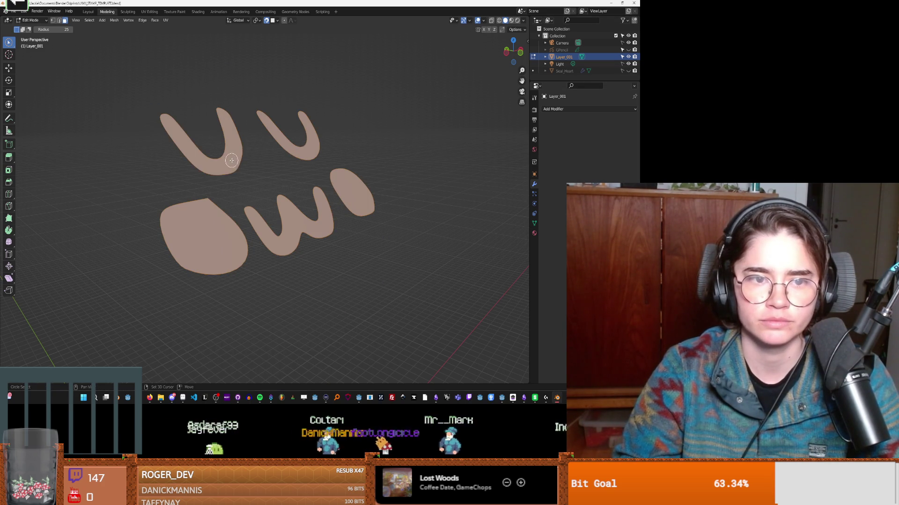
{"action": "middle_click_drag", "start_coordinate": [261, 200], "coordinate": [288, 194]}
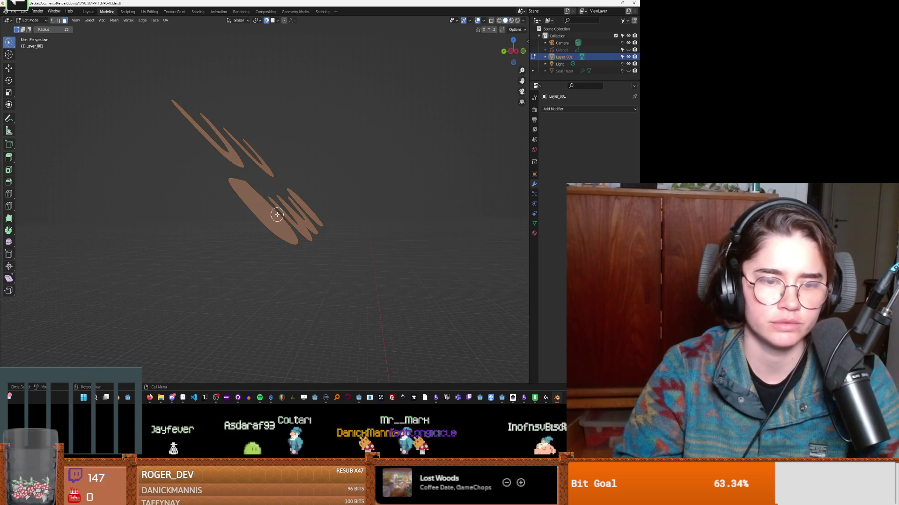
{"action": "key", "text": "e"}
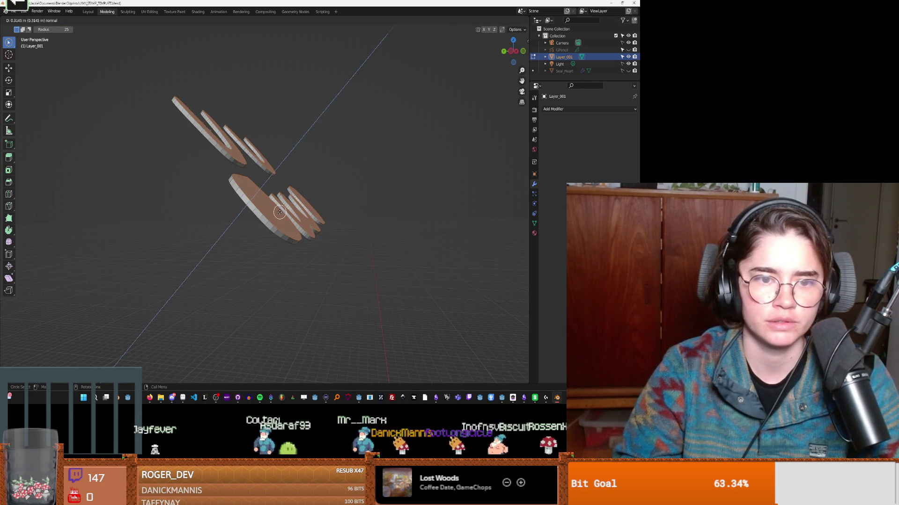
{"action": "left_click", "coordinate": [280, 212]}
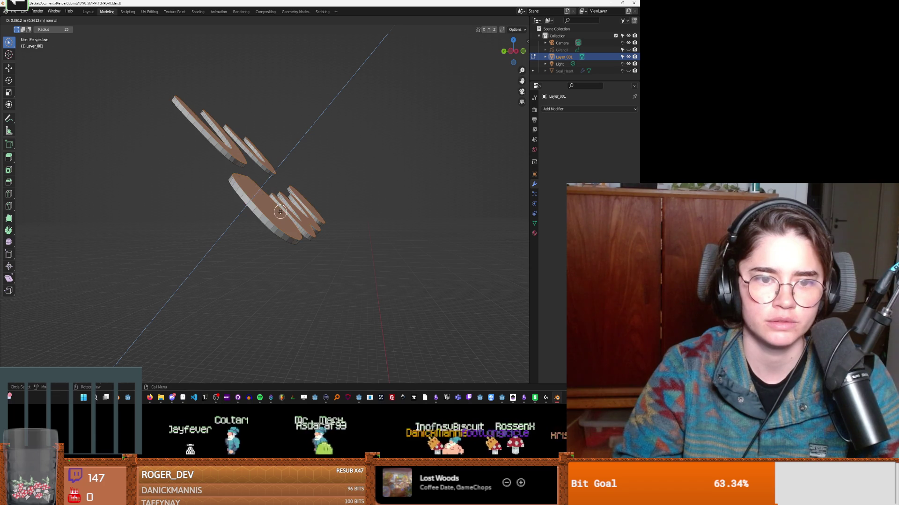
{"action": "left_click", "coordinate": [629, 71]}
{"action": "mouse_move", "coordinate": [375, 178]}
{"action": "middle_mouse_down"}
{"action": "mouse_move", "coordinate": [357, 194]}
{"action": "mouse_move", "coordinate": [390, 172]}
{"action": "mouse_move", "coordinate": [275, 216]}
{"action": "mouse_move", "coordinate": [363, 190]}
{"action": "mouse_move", "coordinate": [345, 197]}
{"action": "middle_mouse_up"}
Step: Orbit across the stamp face to a side-on angle and switch to wireframe shading
{"action": "scroll", "coordinate": [274, 216], "scroll_direction": "up", "scroll_amount": 5}
{"action": "scroll", "coordinate": [277, 217], "scroll_direction": "down", "scroll_amount": 2}
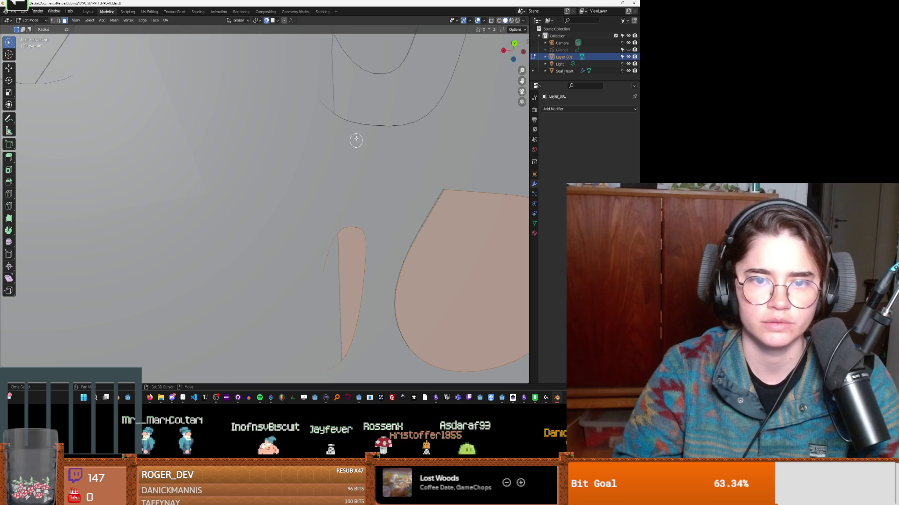
{"action": "mouse_move", "coordinate": [240, 186]}
{"action": "middle_mouse_down"}
{"action": "mouse_move", "coordinate": [149, 187]}
{"action": "mouse_move", "coordinate": [74, 161]}
{"action": "mouse_move", "coordinate": [99, 165]}
{"action": "middle_mouse_up"}
{"action": "mouse_move", "coordinate": [48, 278]}
{"action": "middle_mouse_down"}
{"action": "mouse_move", "coordinate": [184, 251]}
{"action": "mouse_move", "coordinate": [173, 265]}
{"action": "middle_mouse_up"}
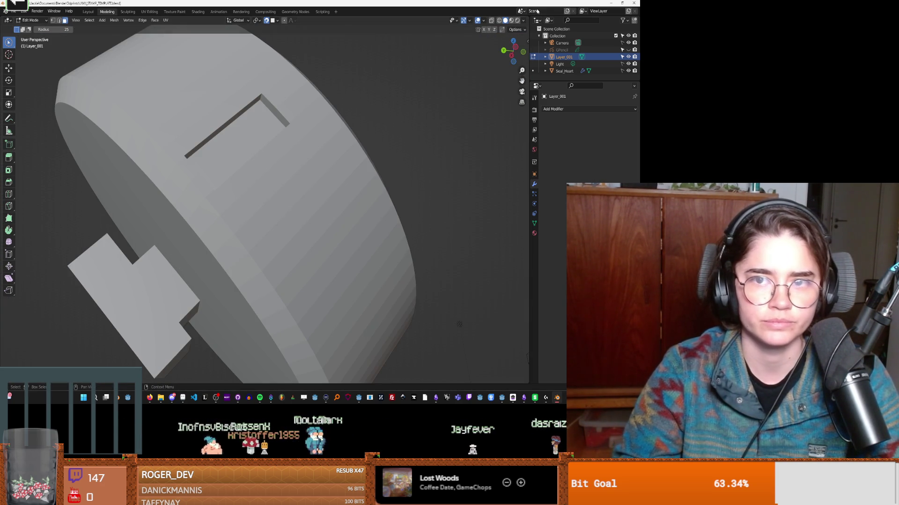
{"action": "left_click", "coordinate": [498, 20]}
{"action": "middle_click_drag", "start_coordinate": [393, 108], "coordinate": [349, 150]}
{"action": "mouse_move", "coordinate": [279, 174]}
{"action": "middle_mouse_down"}
{"action": "mouse_move", "coordinate": [254, 195]}
{"action": "mouse_move", "coordinate": [281, 180]}
{"action": "middle_mouse_up"}
Step: Try extruding the letter faces, constrained to X then Y, and cancel each attempt
{"action": "key", "text": "e"}
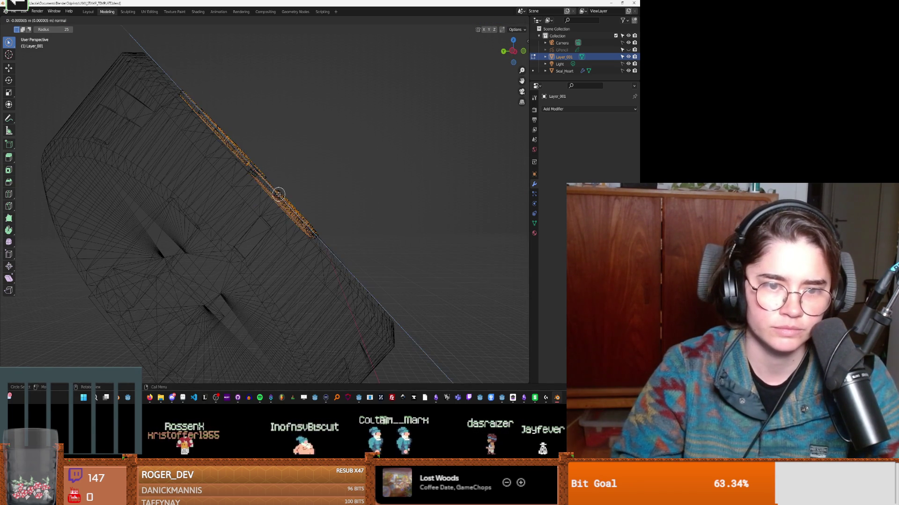
{"action": "right_click", "coordinate": [300, 194]}
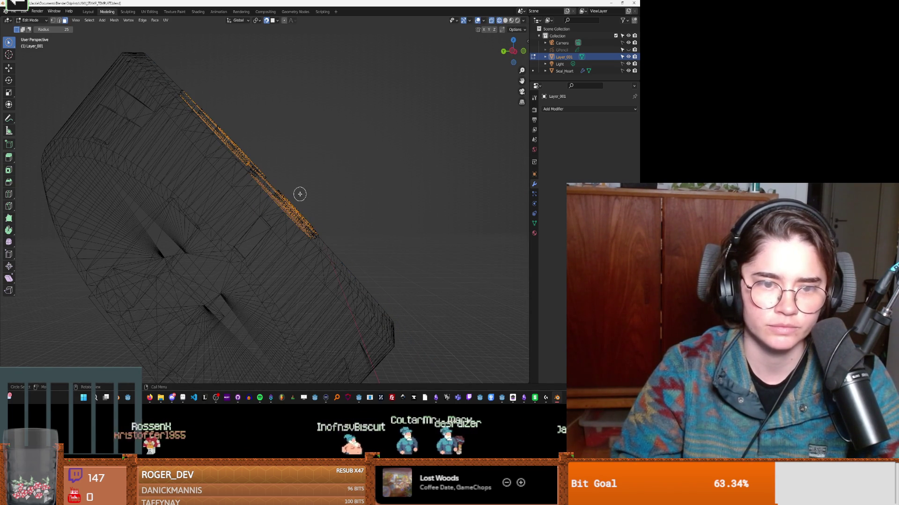
{"action": "middle_click_drag", "start_coordinate": [300, 194], "coordinate": [298, 198]}
{"action": "key", "text": "e"}
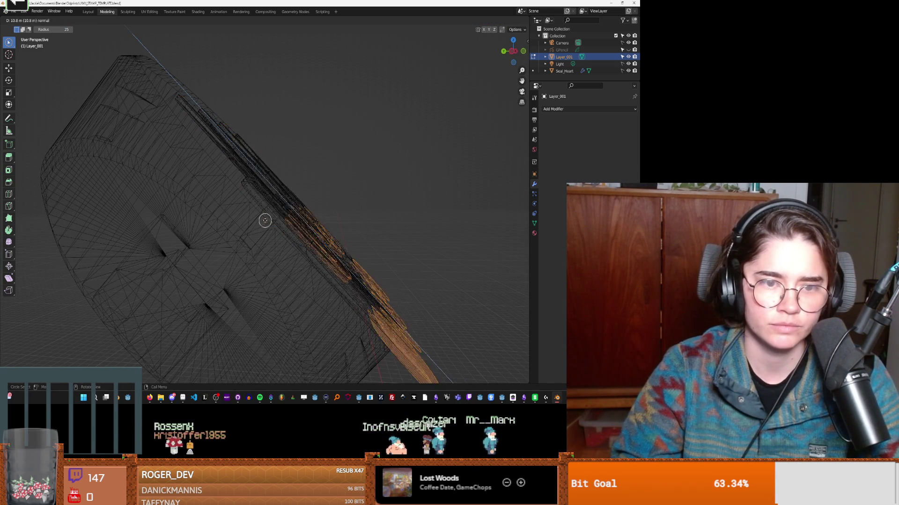
{"action": "right_click", "coordinate": [285, 200]}
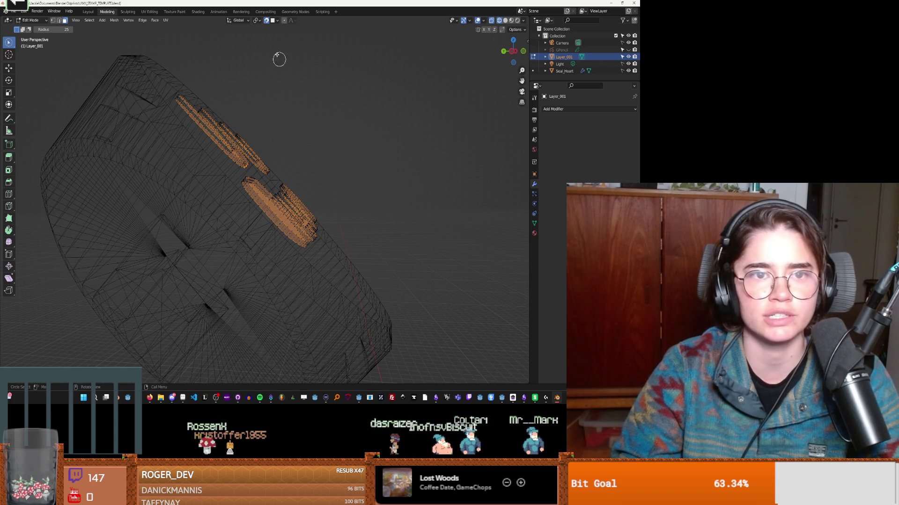
{"action": "key", "text": "e"}
{"action": "key", "text": "x"}
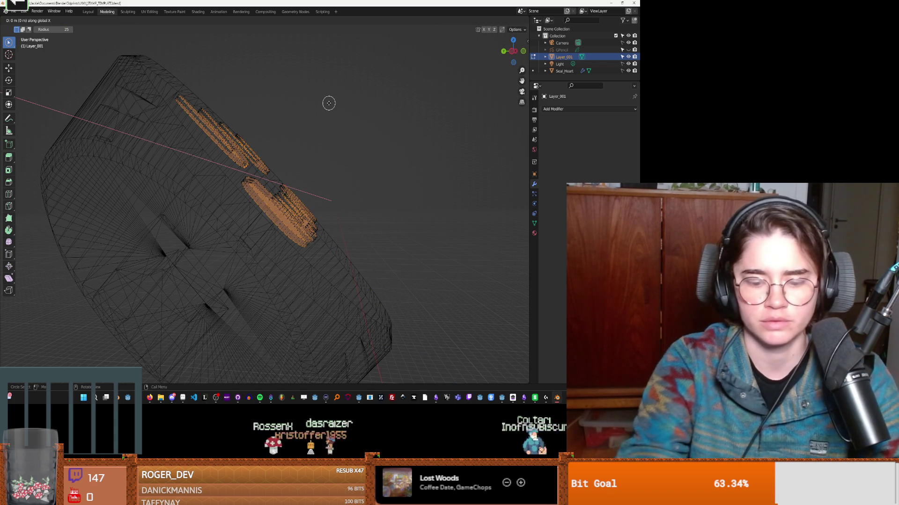
{"action": "key", "text": "y"}
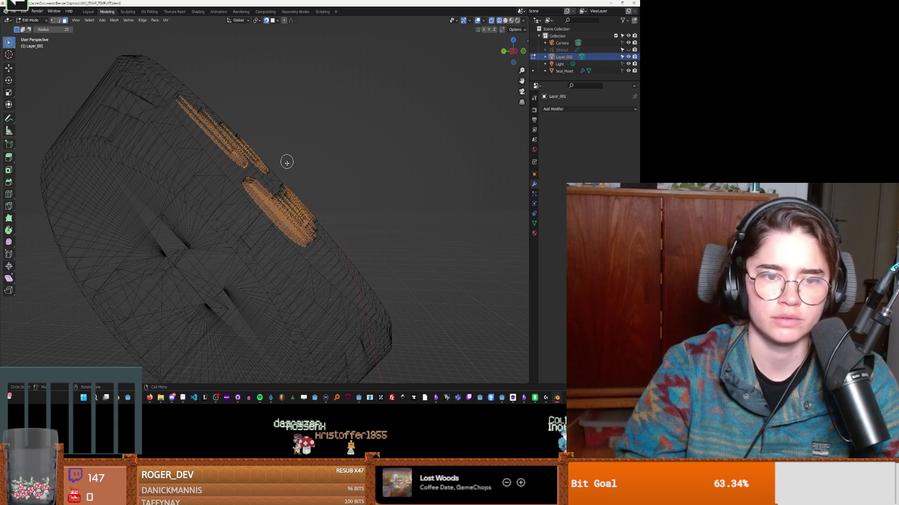
{"action": "key", "text": "Escape"}
{"action": "mouse_move", "coordinate": [299, 155]}
{"action": "middle_mouse_down"}
{"action": "mouse_move", "coordinate": [382, 165]}
{"action": "mouse_move", "coordinate": [362, 163]}
{"action": "mouse_move", "coordinate": [401, 142]}
{"action": "middle_mouse_up"}
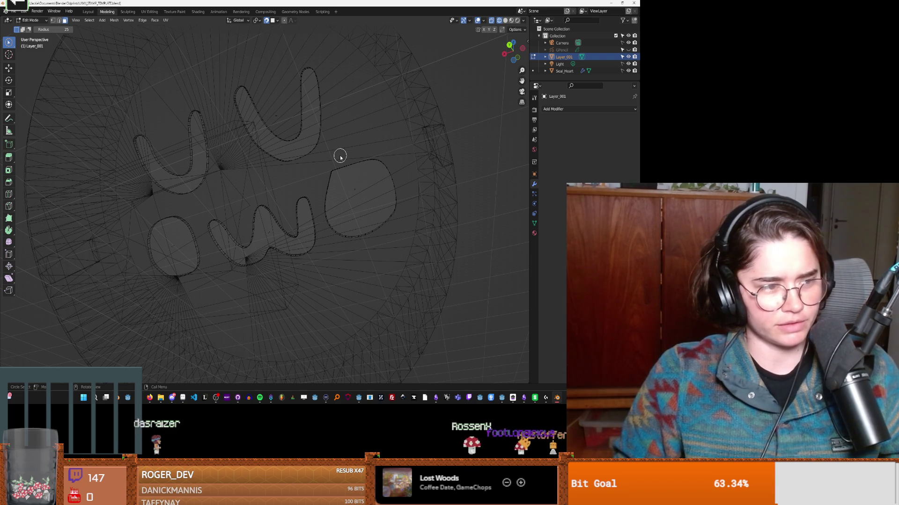
{"action": "middle_click_drag", "start_coordinate": [345, 120], "coordinate": [325, 162]}
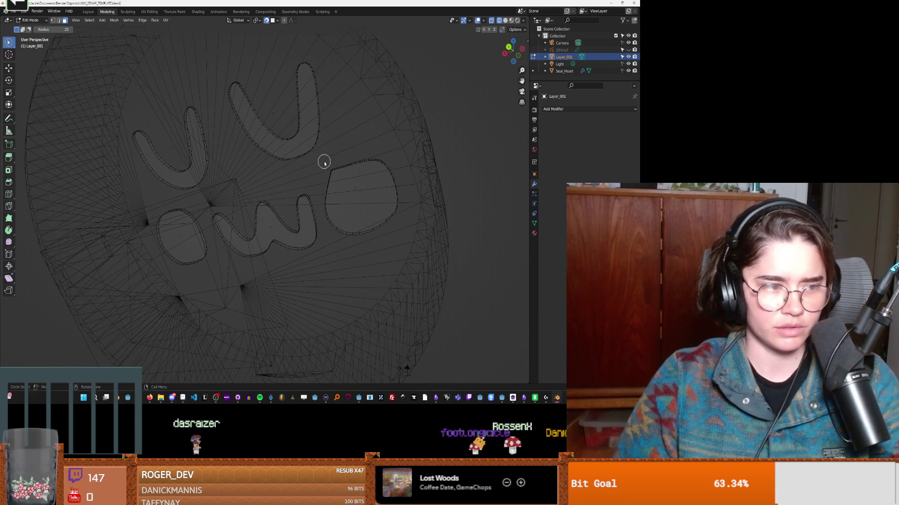
Step: Try selecting the cheek and teardrop faces, show the Transform sidebar, then deselect all
{"action": "left_click", "coordinate": [362, 201]}
{"action": "middle_click_drag", "start_coordinate": [361, 202], "coordinate": [365, 202]}
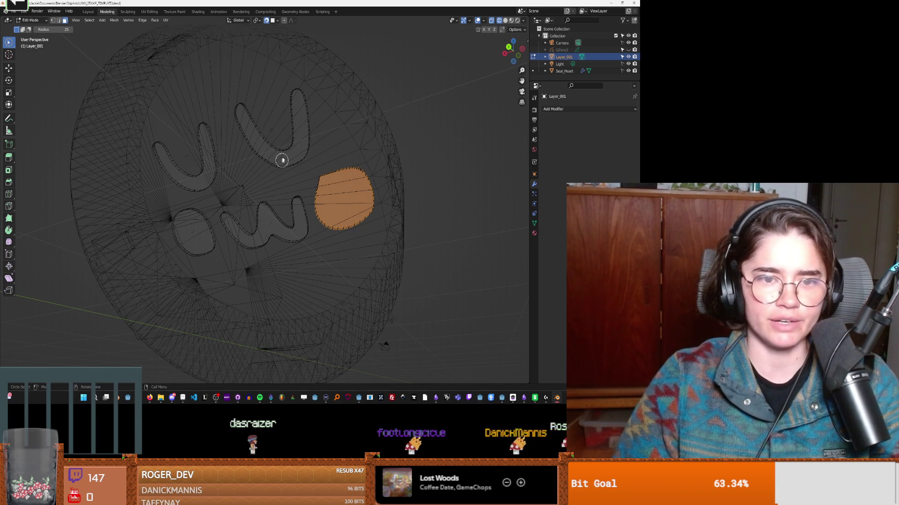
{"action": "left_click", "coordinate": [299, 154]}
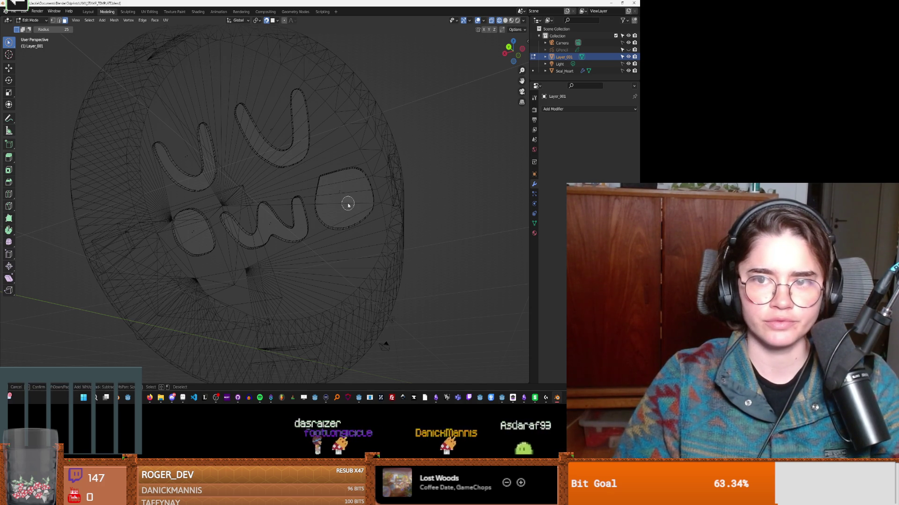
{"action": "middle_click_drag", "start_coordinate": [362, 203], "coordinate": [279, 263]}
{"action": "left_click", "coordinate": [257, 268]}
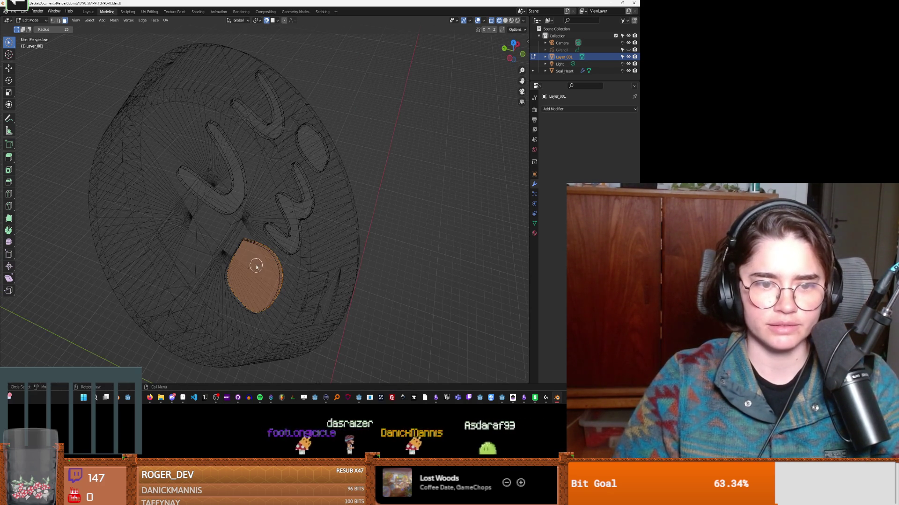
{"action": "mouse_move", "coordinate": [239, 201]}
{"action": "left_mouse_down"}
{"action": "mouse_move", "coordinate": [256, 263]}
{"action": "mouse_move", "coordinate": [248, 282]}
{"action": "left_mouse_up"}
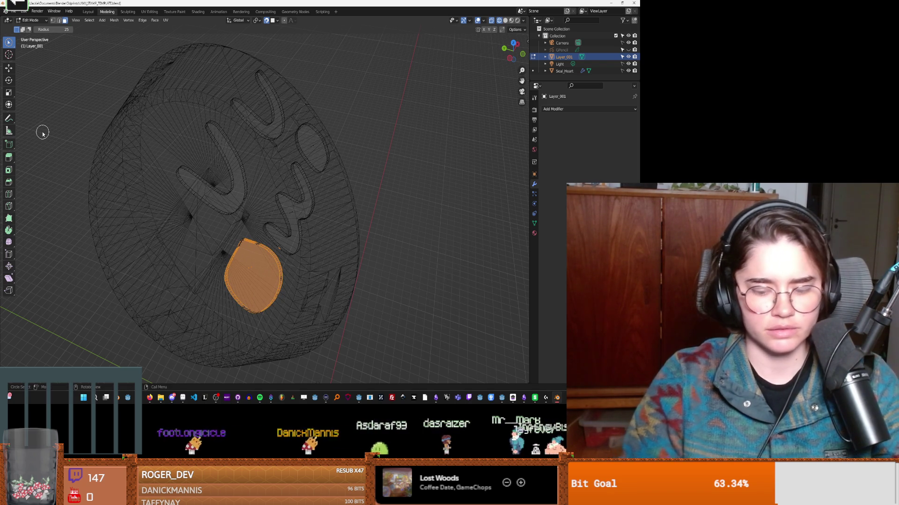
{"action": "key", "text": "n"}
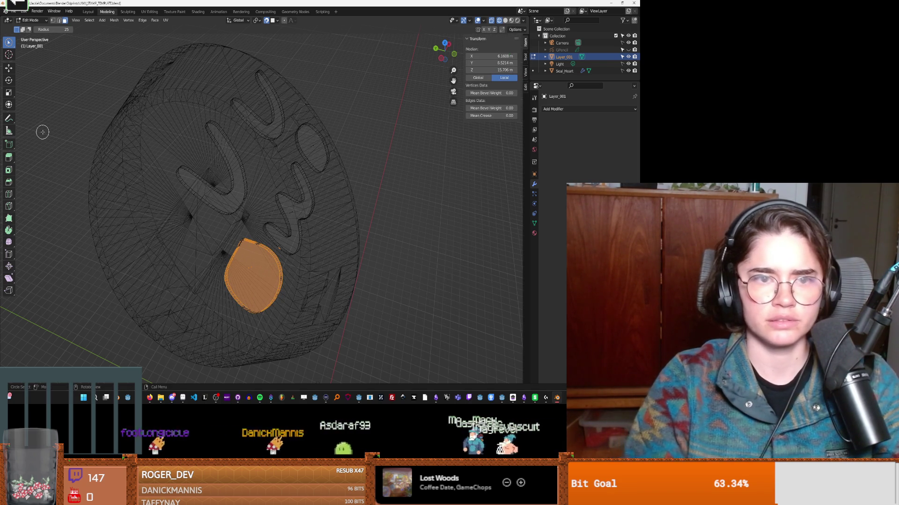
{"action": "left_click", "coordinate": [277, 271]}
{"action": "left_click_drag", "start_coordinate": [250, 258], "coordinate": [256, 276]}
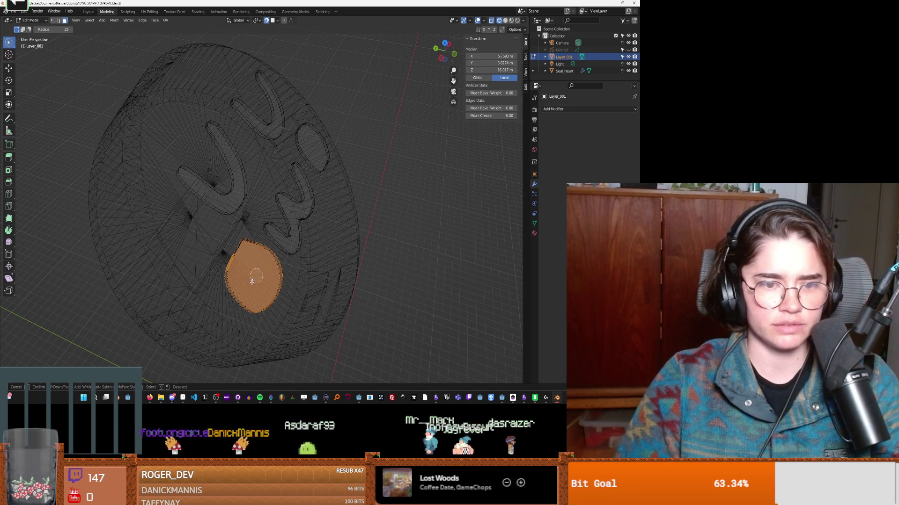
{"action": "mouse_move", "coordinate": [241, 282]}
{"action": "middle_mouse_down"}
{"action": "mouse_move", "coordinate": [296, 261]}
{"action": "mouse_move", "coordinate": [280, 257]}
{"action": "middle_mouse_up"}
{"action": "left_click", "coordinate": [266, 233]}
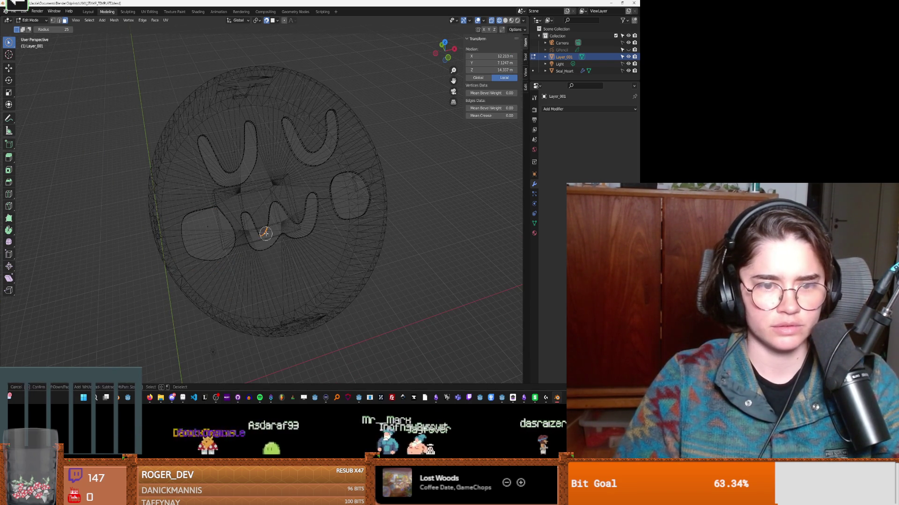
{"action": "left_click_drag", "start_coordinate": [277, 226], "coordinate": [262, 220]}
{"action": "key", "text": "alt+a"}
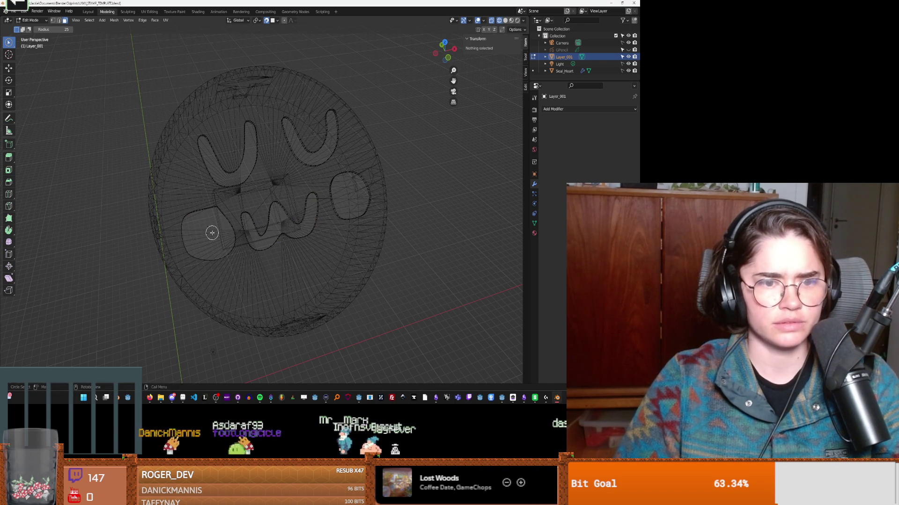
Step: Select both oval faces, the w-shaped face and both U faces
{"action": "left_click", "coordinate": [212, 233]}
{"action": "middle_click", "coordinate": [200, 224]}
{"action": "left_click", "coordinate": [233, 234]}
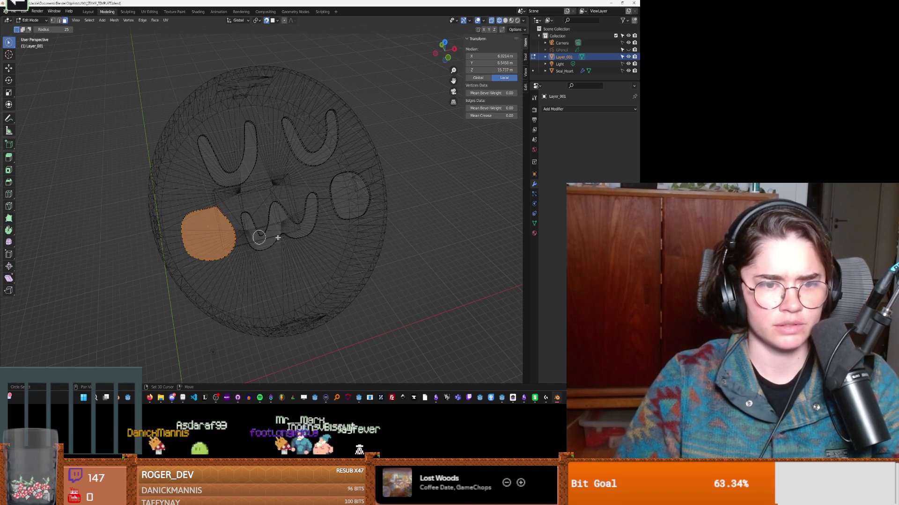
{"action": "left_click", "coordinate": [279, 222]}
{"action": "left_click", "coordinate": [351, 195]}
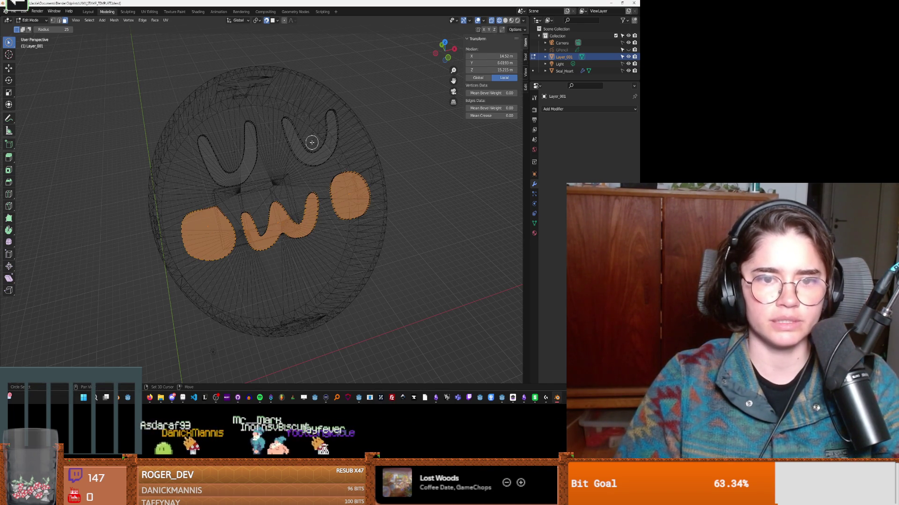
{"action": "scroll", "coordinate": [347, 139], "scroll_direction": "up", "scroll_amount": 5}
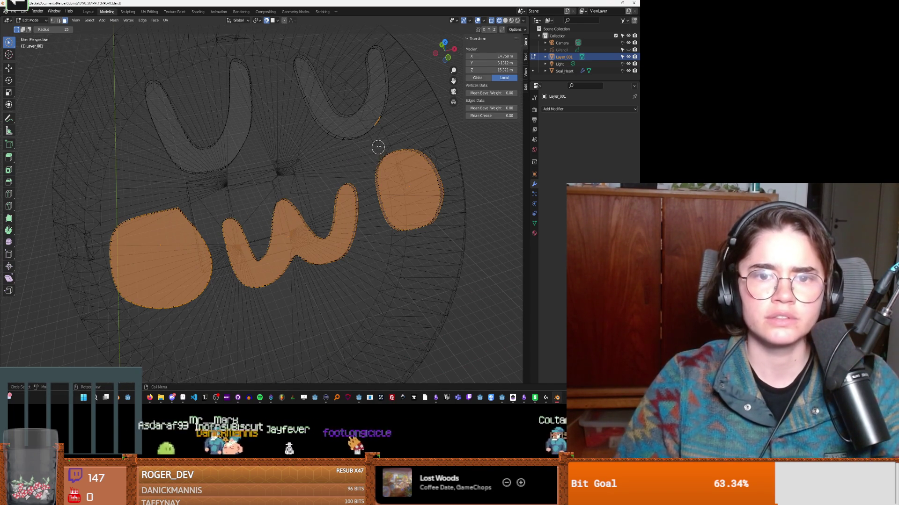
{"action": "middle_click_drag", "start_coordinate": [387, 123], "coordinate": [347, 136]}
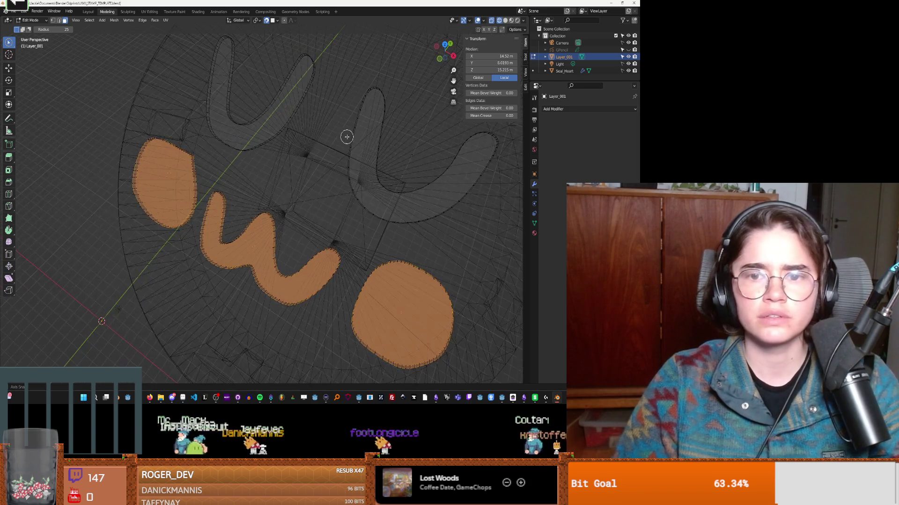
{"action": "left_click", "coordinate": [412, 154]}
{"action": "left_click", "coordinate": [255, 94]}
Step: Extrude the selected letter faces along their normals with Alt+E, then undo it
{"action": "mouse_move", "coordinate": [270, 127]}
{"action": "middle_mouse_down"}
{"action": "mouse_move", "coordinate": [350, 52]}
{"action": "mouse_move", "coordinate": [335, 87]}
{"action": "middle_mouse_up"}
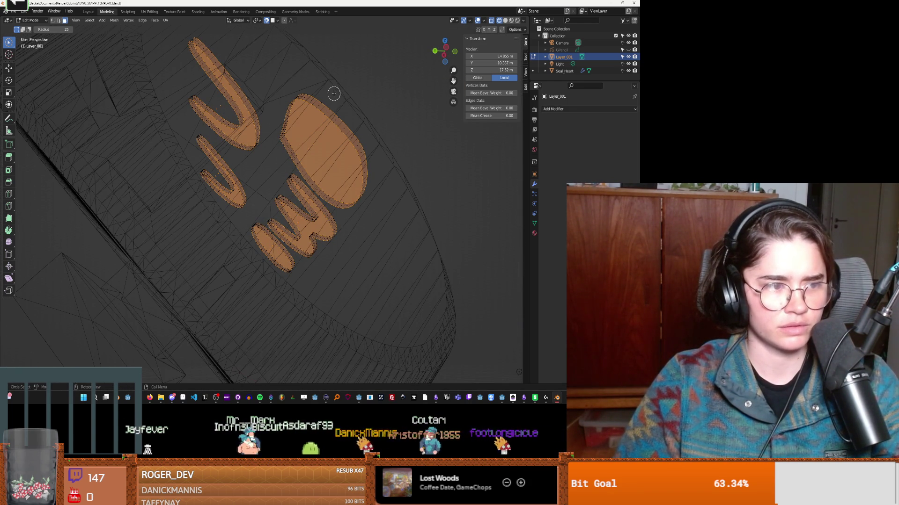
{"action": "key", "text": "alt+e"}
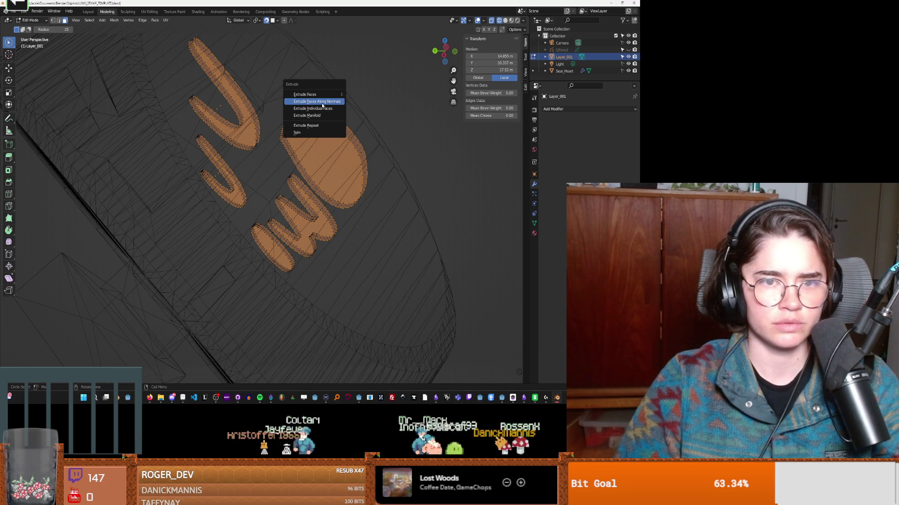
{"action": "left_click", "coordinate": [321, 102]}
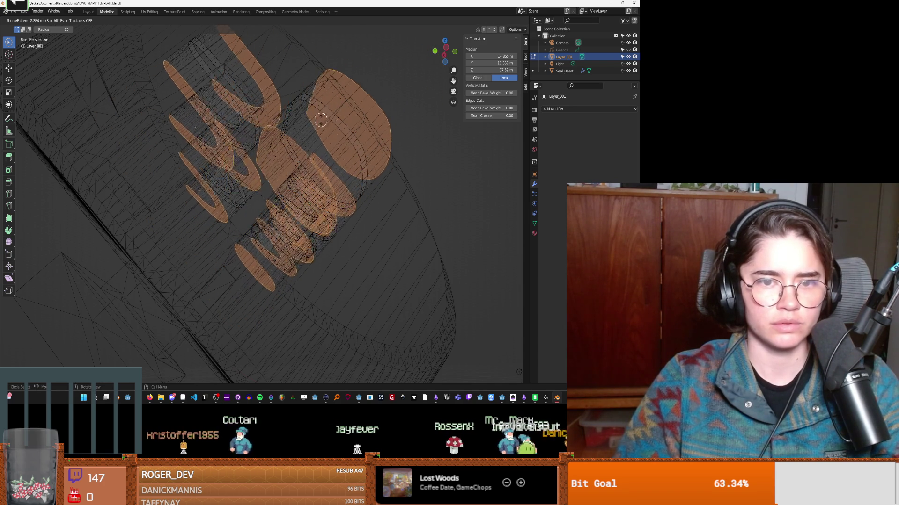
{"action": "left_click", "coordinate": [313, 99]}
{"action": "mouse_move", "coordinate": [313, 98]}
{"action": "middle_mouse_down"}
{"action": "mouse_move", "coordinate": [300, 153]}
{"action": "mouse_move", "coordinate": [275, 166]}
{"action": "middle_mouse_up"}
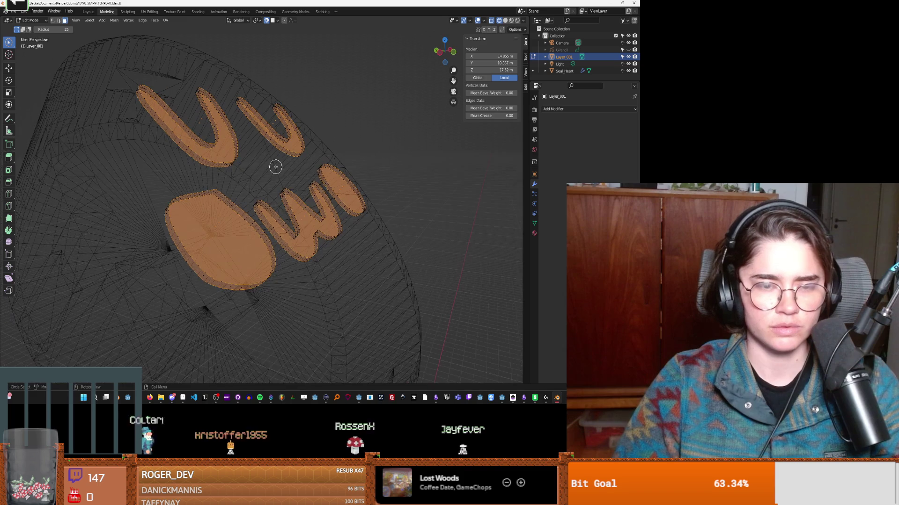
{"action": "middle_click_drag", "start_coordinate": [394, 158], "coordinate": [393, 156]}
{"action": "key", "text": "ctrl+z"}
{"action": "key", "text": "ctrl+z"}
{"action": "key", "text": "ctrl+z"}
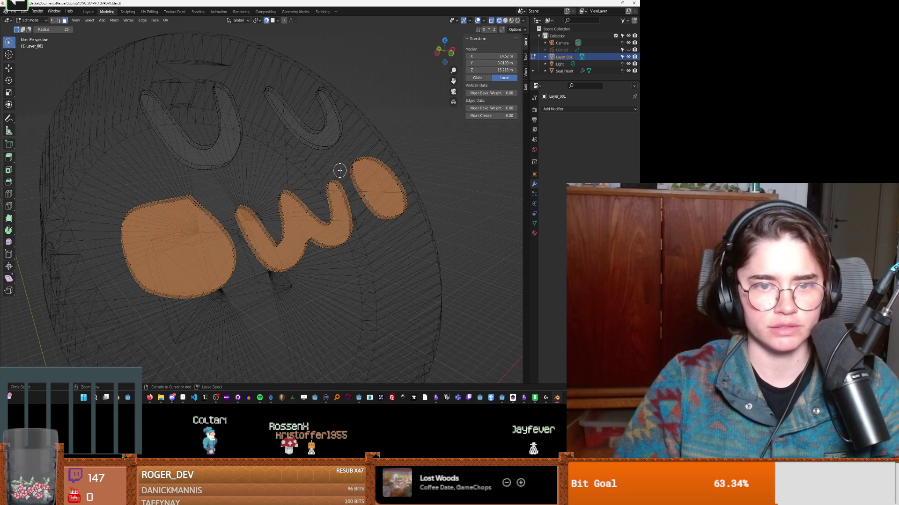
Step: Step back through the undo history to before the extrusion and face selections
{"action": "key", "text": "ctrl+shift+z"}
{"action": "key", "text": "ctrl+z"}
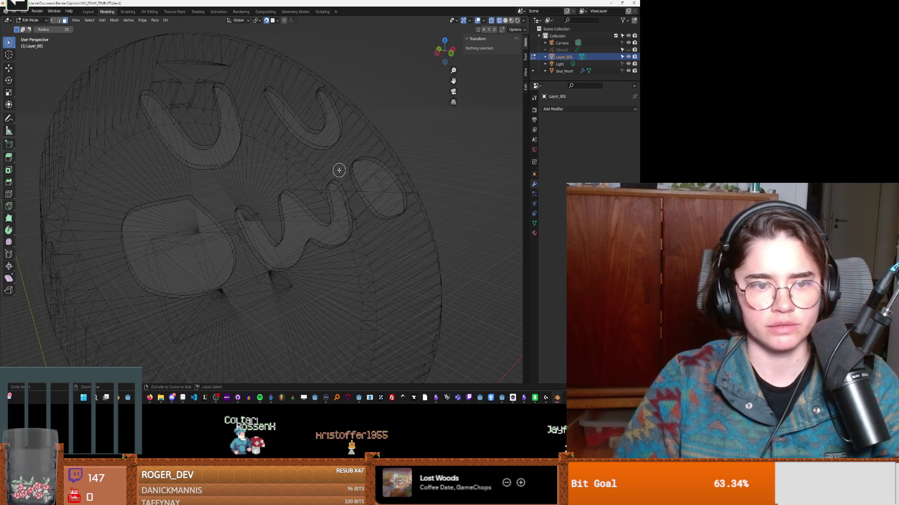
{"action": "key", "text": "ctrl+z"}
{"action": "key", "text": "ctrl+z"}
{"action": "key", "text": "ctrl+z"}
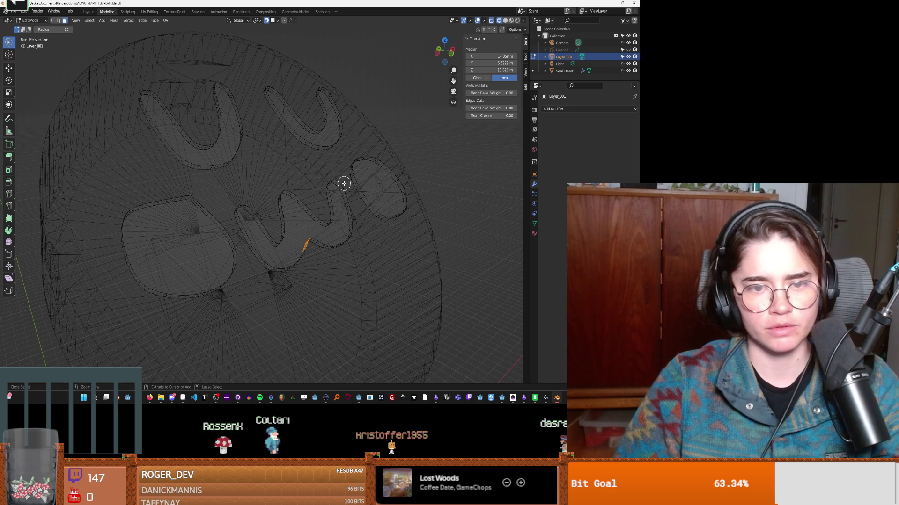
{"action": "key", "text": "ctrl+z"}
{"action": "key", "text": "ctrl+z"}
{"action": "key", "text": "ctrl+z"}
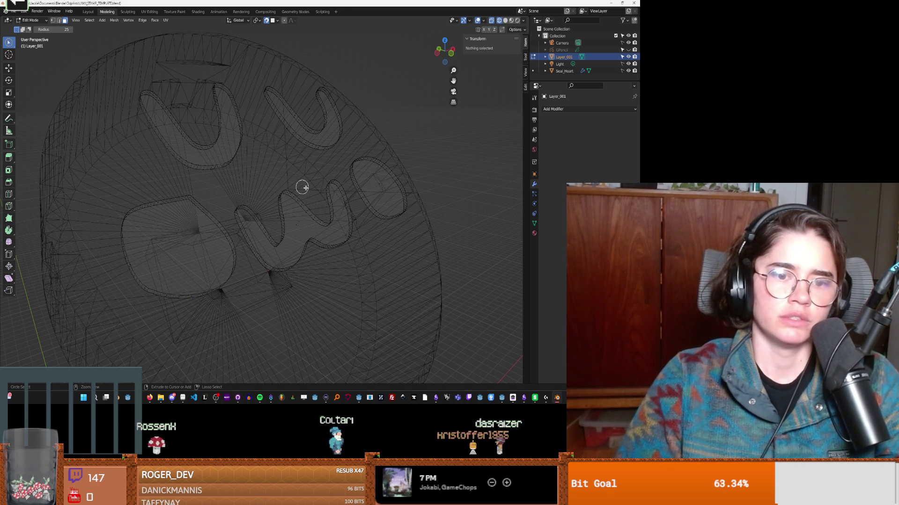
{"action": "key", "text": "ctrl+z"}
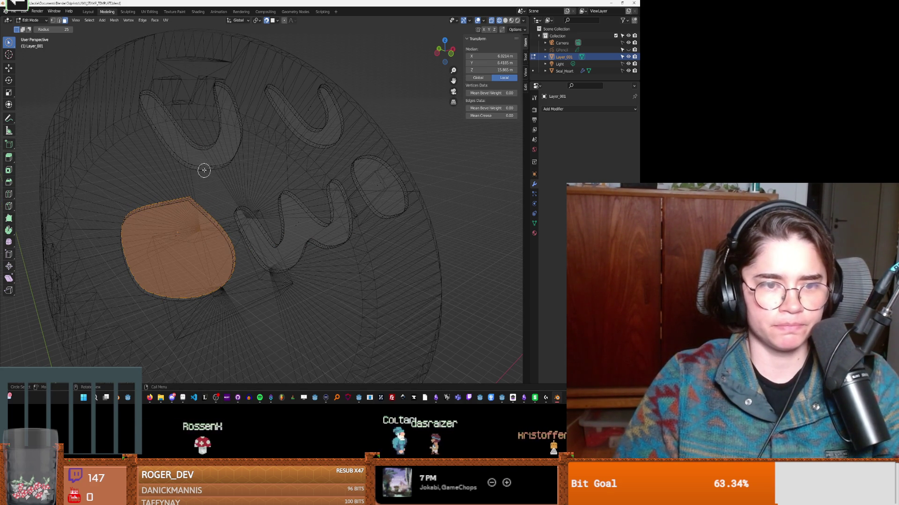
{"action": "key", "text": "ctrl+z"}
Step: Toggle the left oval and w face selections, ending with nothing selected
{"action": "middle_click_drag", "start_coordinate": [181, 220], "coordinate": [173, 234]}
{"action": "left_click", "coordinate": [180, 239]}
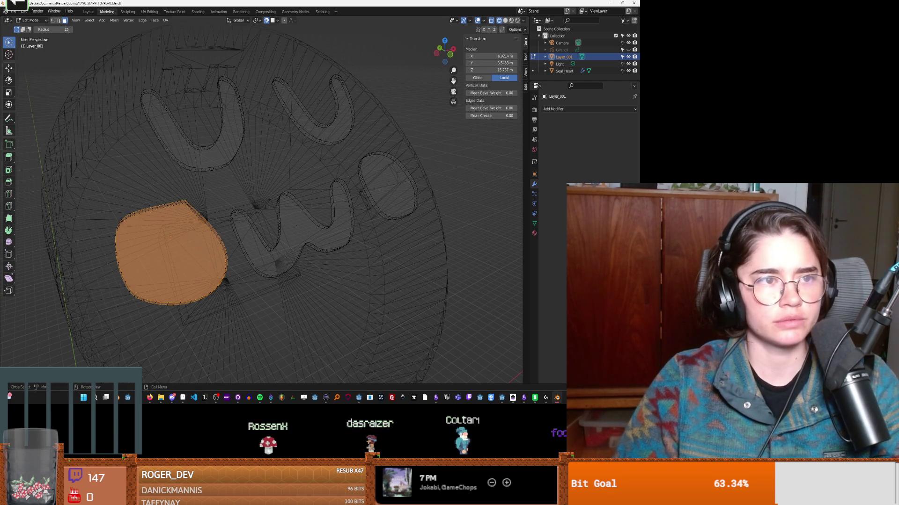
{"action": "left_click", "coordinate": [178, 253], "text": "ctrl"}
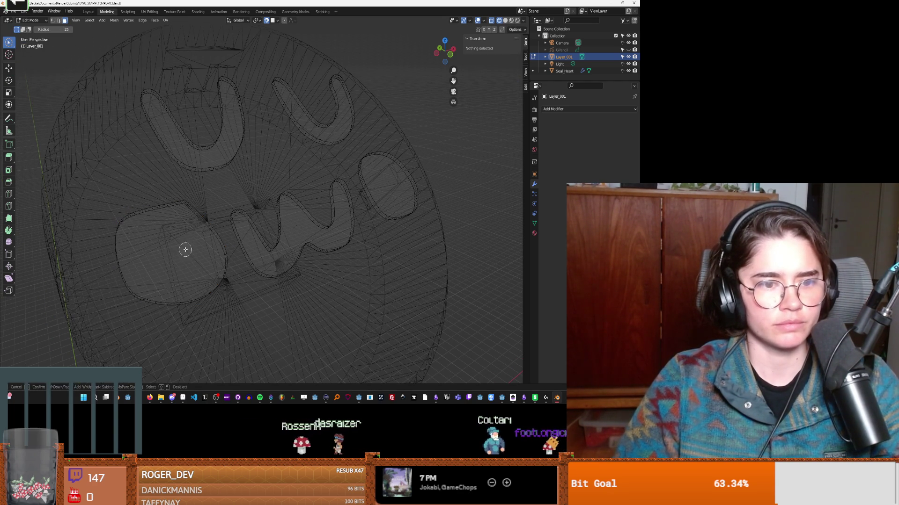
{"action": "left_click", "coordinate": [171, 233]}
{"action": "left_click", "coordinate": [162, 236], "text": "ctrl"}
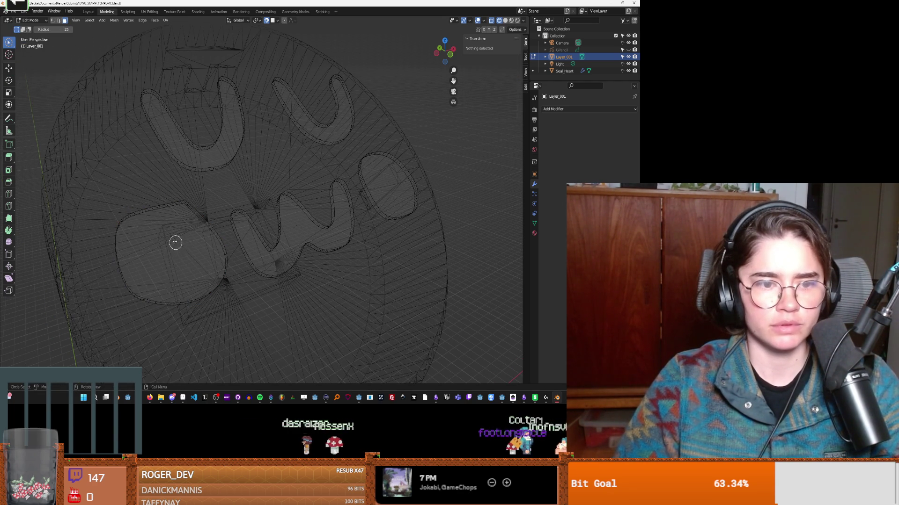
{"action": "left_click", "coordinate": [176, 244]}
{"action": "left_click", "coordinate": [168, 225], "text": "ctrl"}
{"action": "left_click", "coordinate": [169, 249]}
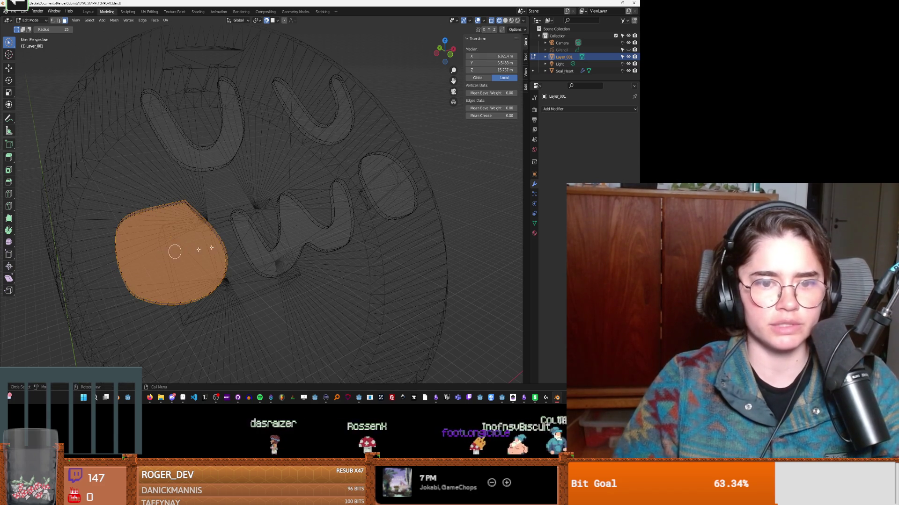
{"action": "left_click", "coordinate": [290, 224]}
{"action": "mouse_move", "coordinate": [290, 225]}
{"action": "middle_mouse_down"}
{"action": "mouse_move", "coordinate": [266, 232]}
{"action": "mouse_move", "coordinate": [237, 194]}
{"action": "mouse_move", "coordinate": [268, 213]}
{"action": "mouse_move", "coordinate": [276, 248]}
{"action": "middle_mouse_up"}
{"action": "left_click", "coordinate": [269, 212]}
{"action": "left_click", "coordinate": [292, 209]}
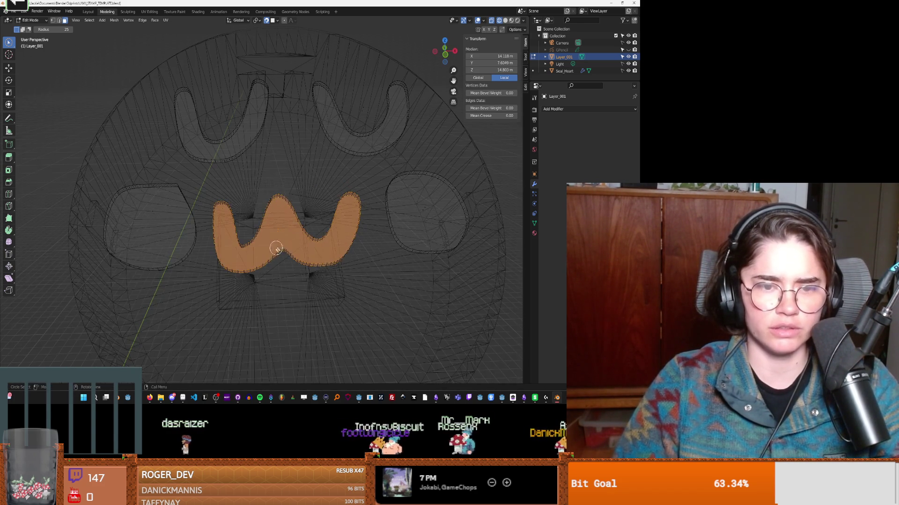
{"action": "left_click", "coordinate": [511, 200]}
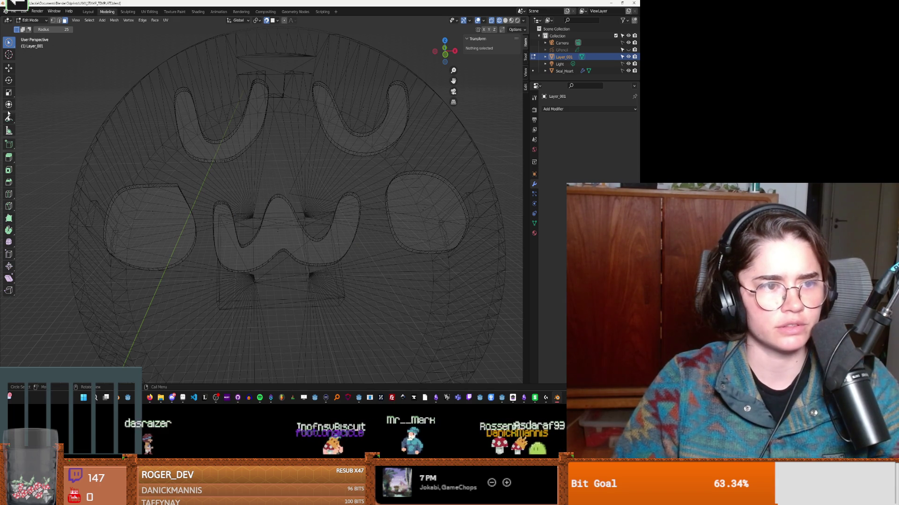
Step: Select the w face, both oval faces and both U faces of the lettering
{"action": "middle_click_drag", "start_coordinate": [69, 198], "coordinate": [206, 233]}
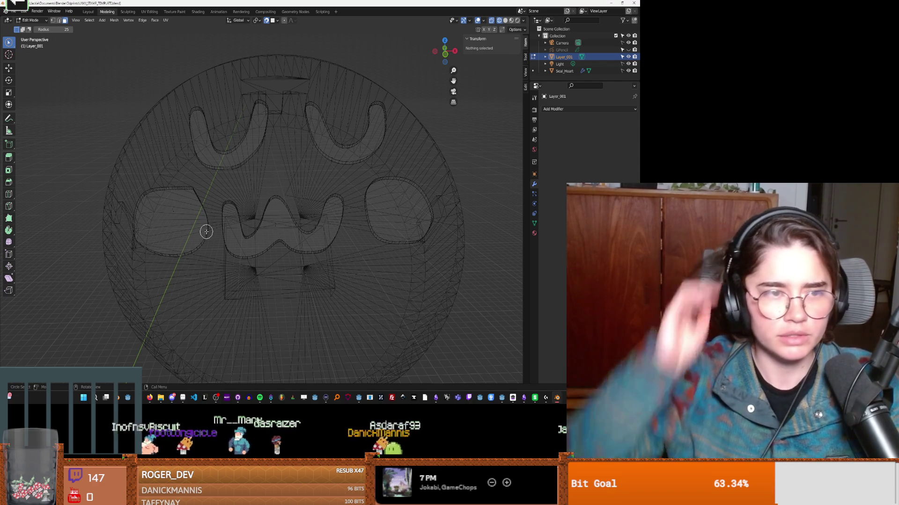
{"action": "scroll", "coordinate": [194, 184], "scroll_direction": "down", "scroll_amount": 2}
{"action": "left_click", "coordinate": [197, 213]}
{"action": "right_click", "coordinate": [200, 213]}
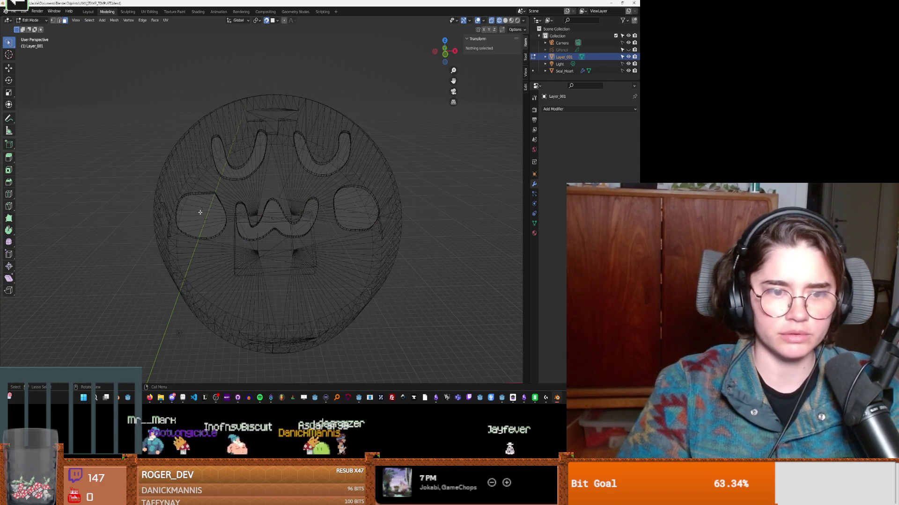
{"action": "left_click", "coordinate": [215, 211]}
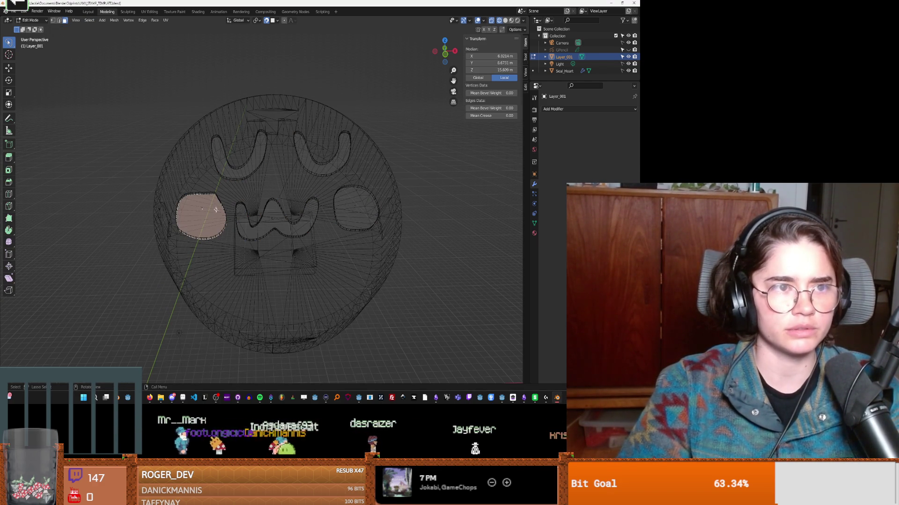
{"action": "left_click", "coordinate": [257, 220]}
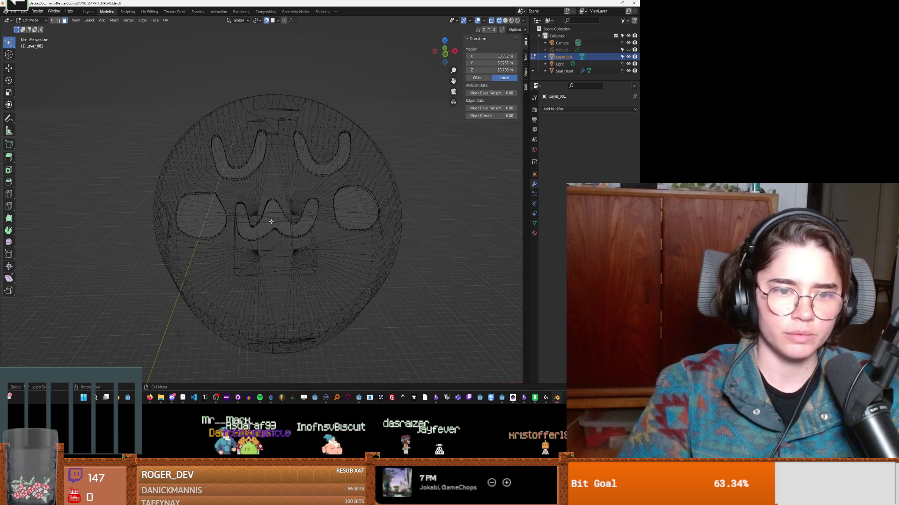
{"action": "left_click", "coordinate": [209, 219], "text": "shift"}
{"action": "left_click", "coordinate": [352, 206], "text": "shift"}
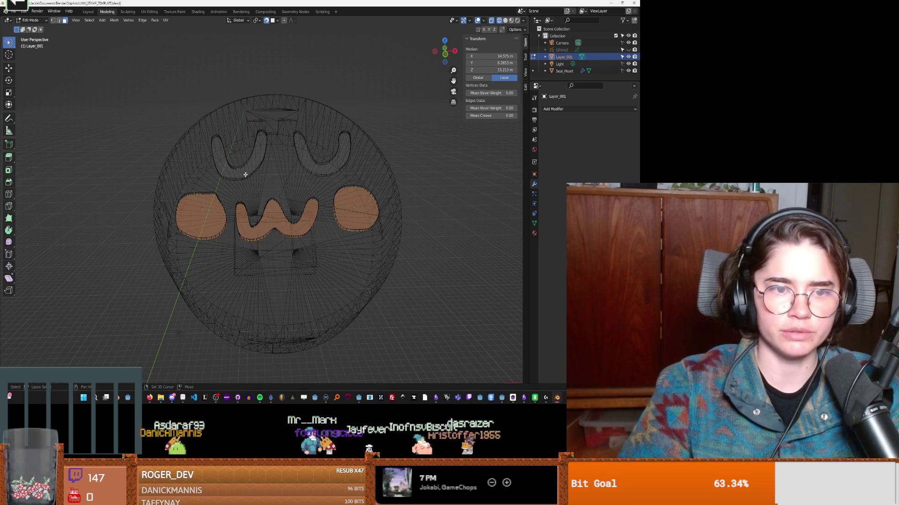
{"action": "scroll", "coordinate": [251, 163], "scroll_direction": "up", "scroll_amount": 3}
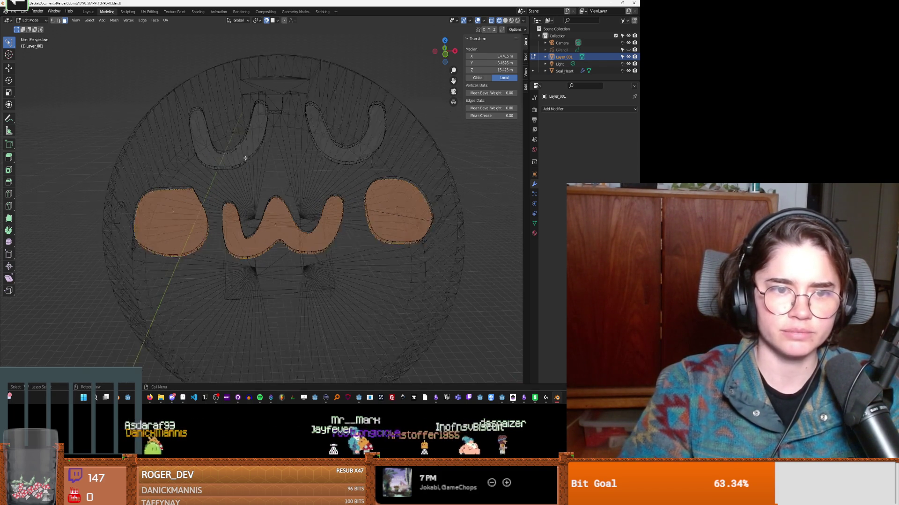
{"action": "left_click", "coordinate": [226, 115], "text": "shift"}
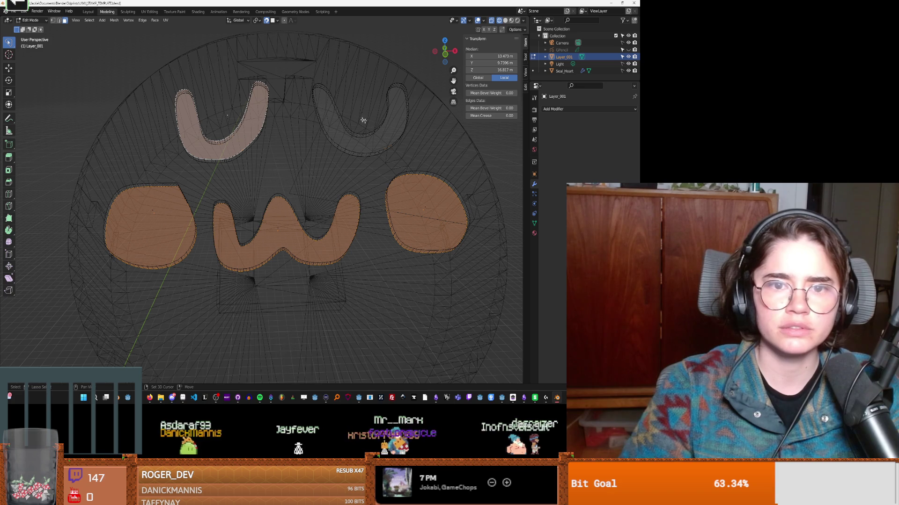
{"action": "left_click", "coordinate": [361, 112], "text": "shift"}
{"action": "mouse_move", "coordinate": [261, 231]}
{"action": "middle_mouse_down"}
{"action": "mouse_move", "coordinate": [311, 195]}
{"action": "mouse_move", "coordinate": [330, 201]}
{"action": "middle_mouse_up"}
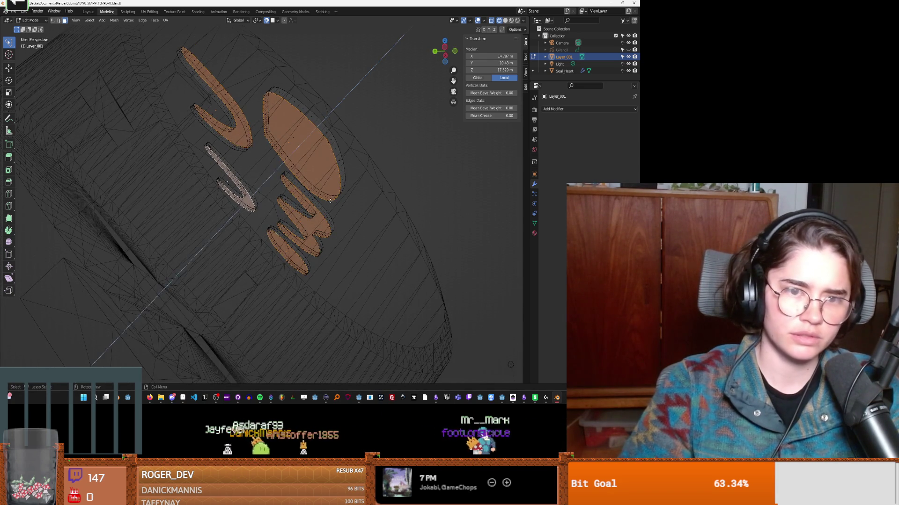
Step: Extrude the letter faces, cancelling twice before confirming a final extrusion
{"action": "key", "text": "e"}
{"action": "key", "text": "Escape"}
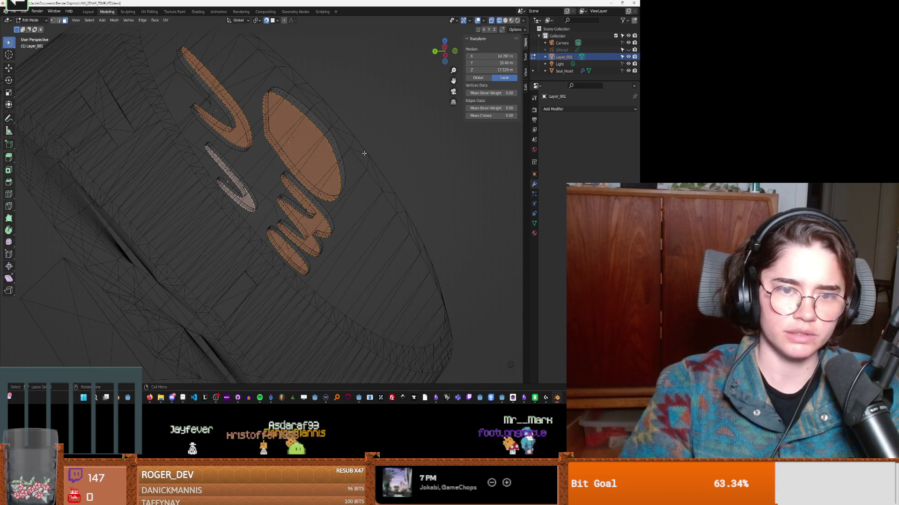
{"action": "key", "text": "e"}
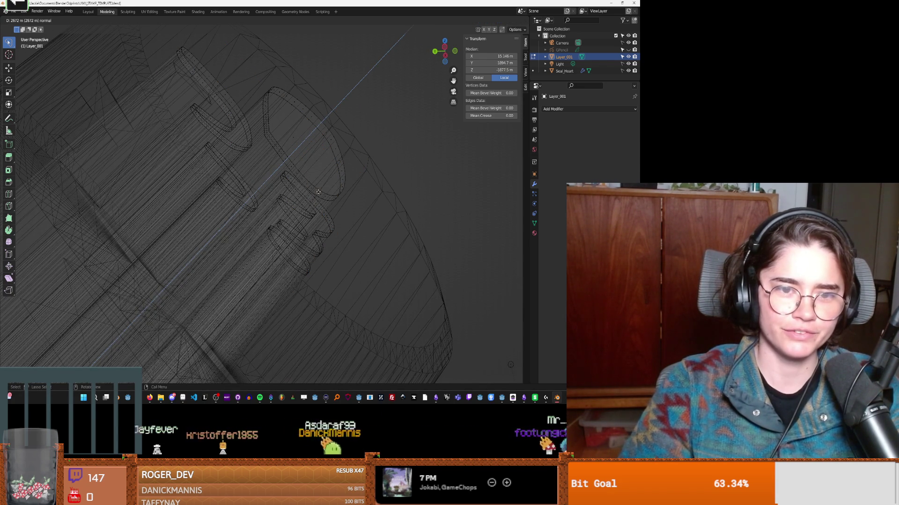
{"action": "key", "text": "Escape"}
{"action": "mouse_move", "coordinate": [290, 194]}
{"action": "middle_mouse_down"}
{"action": "mouse_move", "coordinate": [394, 185]}
{"action": "mouse_move", "coordinate": [367, 205]}
{"action": "middle_mouse_up"}
{"action": "scroll", "coordinate": [394, 185], "scroll_direction": "down", "scroll_amount": 5}
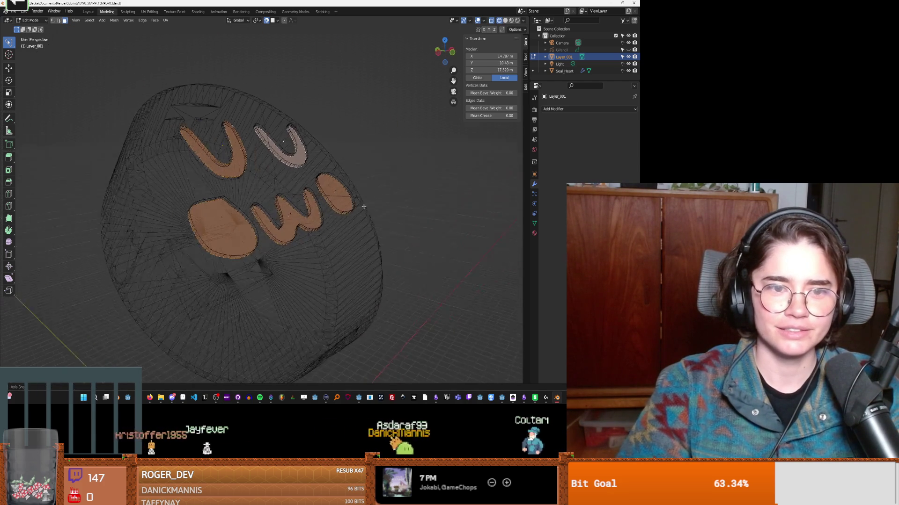
{"action": "key", "text": "e"}
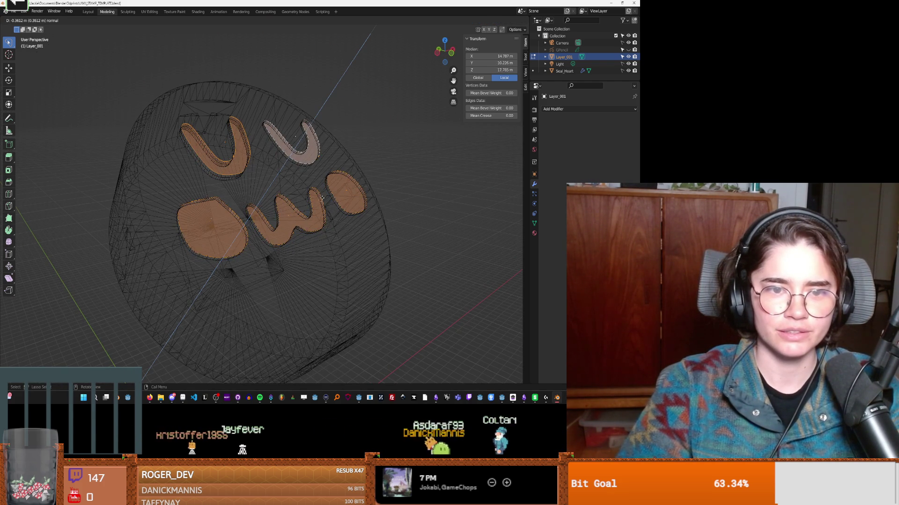
{"action": "left_click", "coordinate": [320, 201]}
Step: Thicken the letter faces with Extrude Faces Along Normals, then select Seal_Heart
{"action": "middle_click_drag", "start_coordinate": [290, 206], "coordinate": [312, 204]}
{"action": "key", "text": "alt+e"}
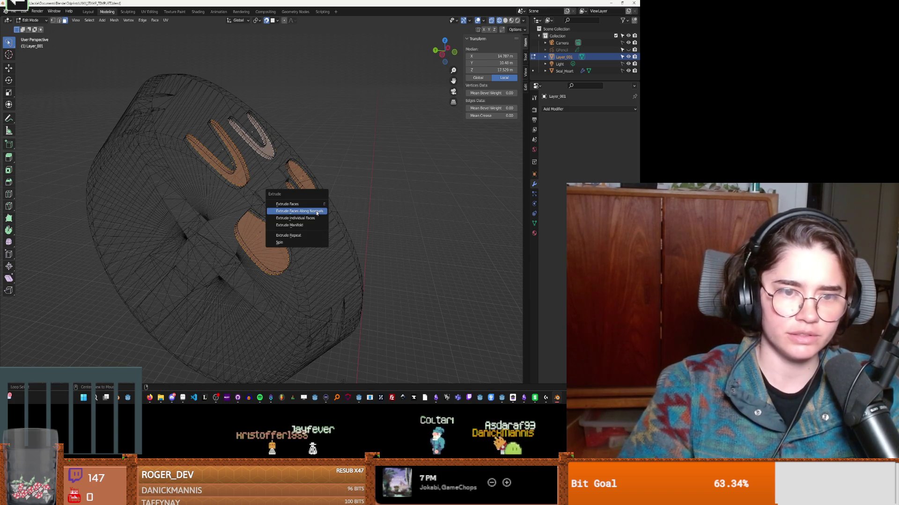
{"action": "left_click", "coordinate": [316, 211]}
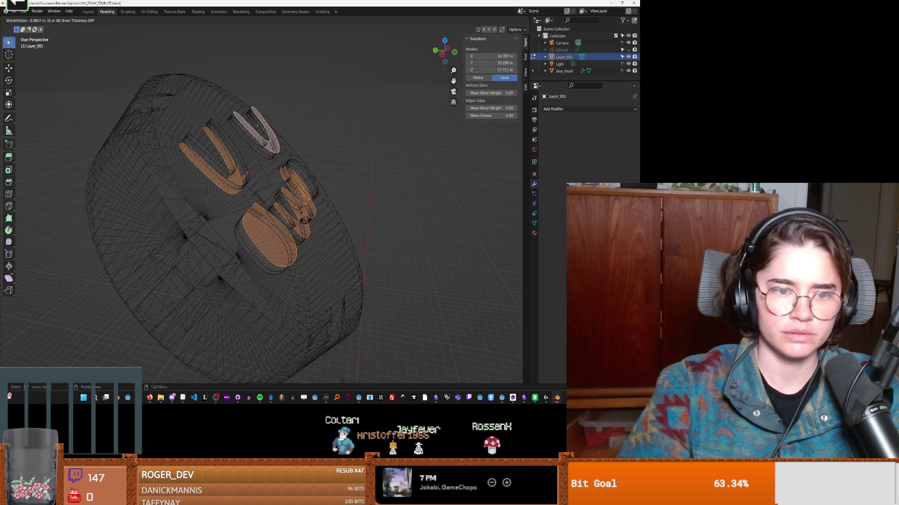
{"action": "left_click", "coordinate": [258, 126]}
{"action": "mouse_move", "coordinate": [258, 125]}
{"action": "middle_mouse_down"}
{"action": "mouse_move", "coordinate": [286, 168]}
{"action": "mouse_move", "coordinate": [292, 160]}
{"action": "middle_mouse_up"}
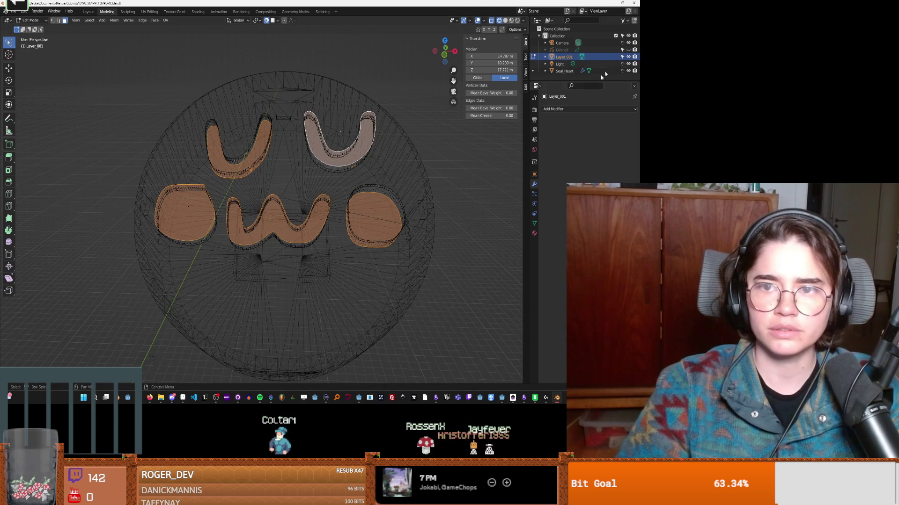
{"action": "left_click", "coordinate": [574, 71]}
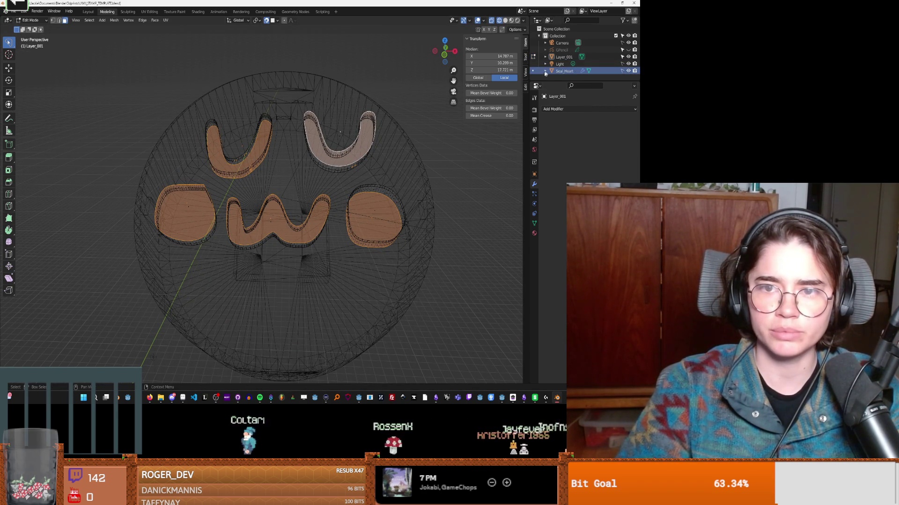
Step: Edit Seal_Heart in Solid shading, toggling Layer_001 off and on to inspect the carved grooves
{"action": "left_click", "coordinate": [534, 71]}
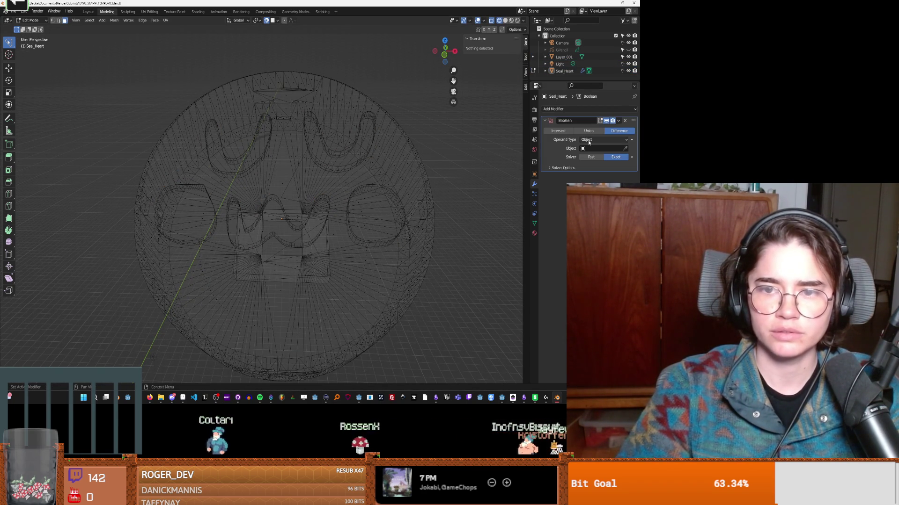
{"action": "left_click", "coordinate": [628, 56]}
{"action": "left_click", "coordinate": [505, 20]}
{"action": "scroll", "coordinate": [421, 94], "scroll_direction": "up", "scroll_amount": 3}
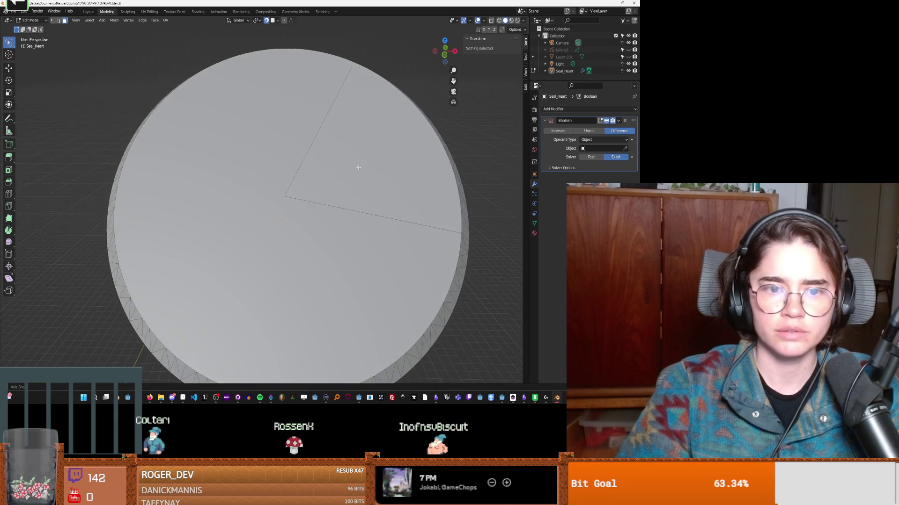
{"action": "left_click", "coordinate": [628, 56]}
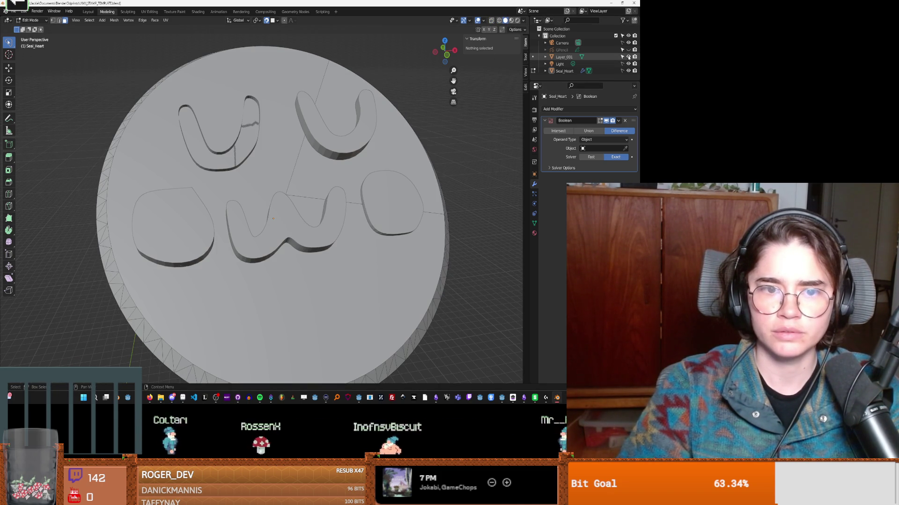
{"action": "mouse_move", "coordinate": [388, 201]}
{"action": "middle_mouse_down"}
{"action": "mouse_move", "coordinate": [417, 171]}
{"action": "mouse_move", "coordinate": [397, 200]}
{"action": "mouse_move", "coordinate": [286, 192]}
{"action": "mouse_move", "coordinate": [331, 187]}
{"action": "mouse_move", "coordinate": [344, 205]}
{"action": "middle_mouse_up"}
{"action": "scroll", "coordinate": [286, 192], "scroll_direction": "up", "scroll_amount": 5}
{"action": "scroll", "coordinate": [286, 192], "scroll_direction": "down", "scroll_amount": 5}
{"action": "scroll", "coordinate": [331, 187], "scroll_direction": "up", "scroll_amount": 5}
{"action": "scroll", "coordinate": [344, 205], "scroll_direction": "up", "scroll_amount": 5}
{"action": "scroll", "coordinate": [344, 205], "scroll_direction": "down", "scroll_amount": 5}
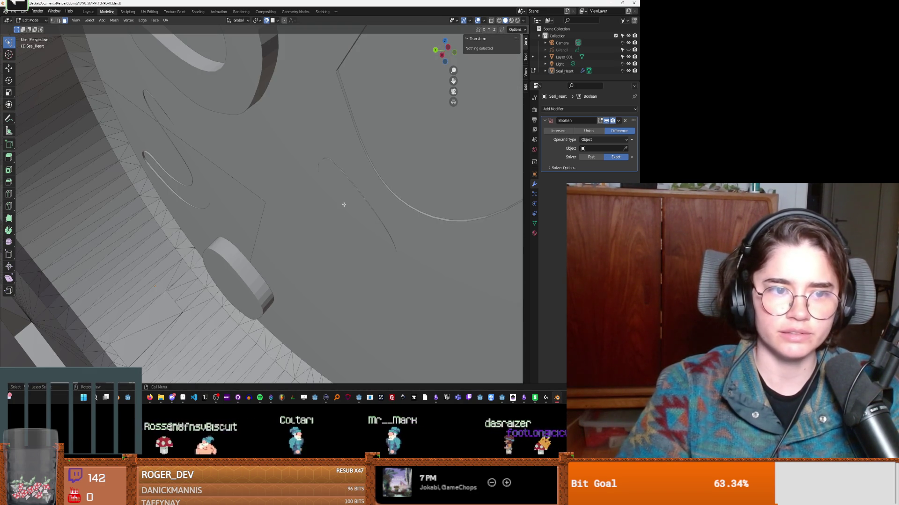
Step: Make Layer_001 active again, clear the selection and pick the small oval piece's top face
{"action": "left_click", "coordinate": [344, 205]}
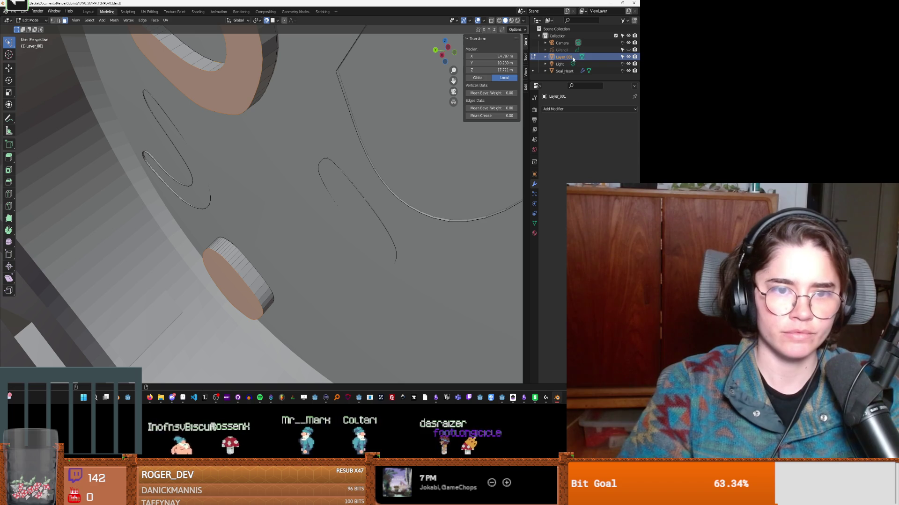
{"action": "scroll", "coordinate": [381, 170], "scroll_direction": "up", "scroll_amount": 5}
{"action": "mouse_move", "coordinate": [380, 171]}
{"action": "middle_mouse_down"}
{"action": "mouse_move", "coordinate": [429, 167]}
{"action": "mouse_move", "coordinate": [308, 219]}
{"action": "mouse_move", "coordinate": [365, 176]}
{"action": "mouse_move", "coordinate": [367, 187]}
{"action": "mouse_move", "coordinate": [401, 184]}
{"action": "middle_mouse_up"}
{"action": "left_click", "coordinate": [444, 166]}
{"action": "left_click", "coordinate": [189, 282]}
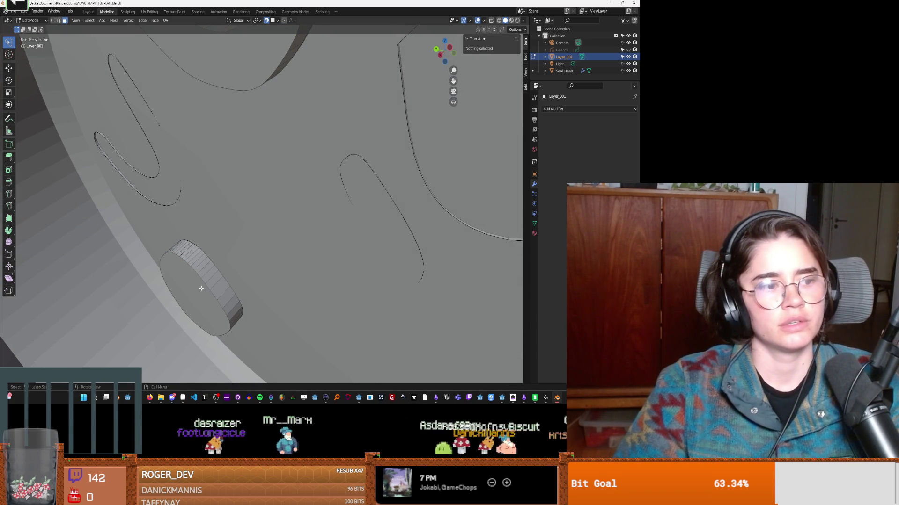
{"action": "left_click", "coordinate": [203, 282]}
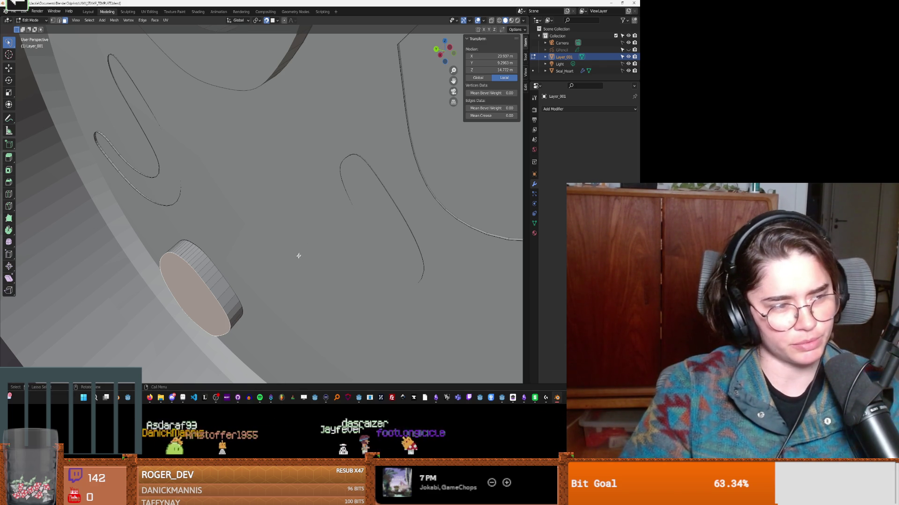
{"action": "scroll", "coordinate": [249, 250], "scroll_direction": "down", "scroll_amount": 10}
{"action": "mouse_move", "coordinate": [248, 258]}
{"action": "middle_mouse_down"}
{"action": "mouse_move", "coordinate": [246, 266]}
{"action": "mouse_move", "coordinate": [243, 253]}
{"action": "middle_mouse_up"}
{"action": "scroll", "coordinate": [243, 253], "scroll_direction": "up", "scroll_amount": 5}
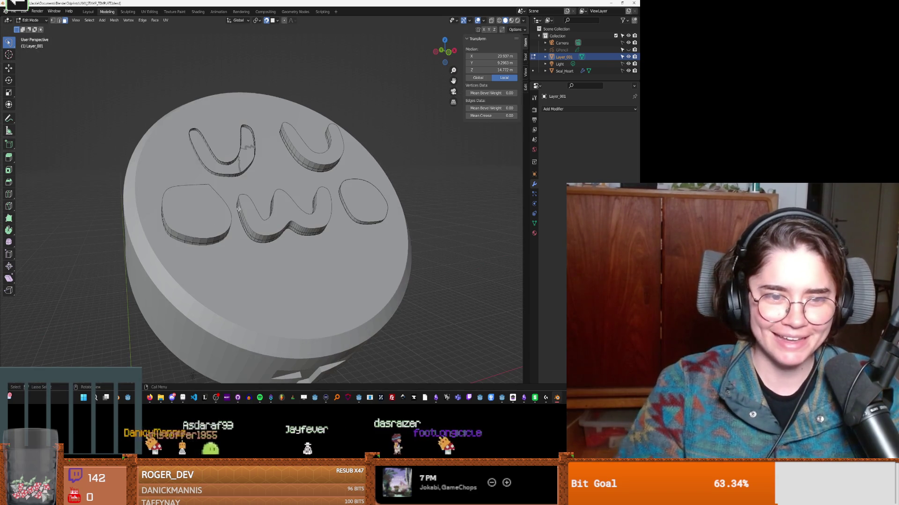
Step: Select the o, w, right o and both U letter faces on the stamp
{"action": "left_click", "coordinate": [184, 206]}
{"action": "middle_click_drag", "start_coordinate": [210, 210], "coordinate": [281, 220]}
{"action": "left_click", "coordinate": [298, 223], "text": "shift"}
{"action": "left_click", "coordinate": [375, 208], "text": "shift"}
{"action": "left_click", "coordinate": [328, 151], "text": "shift"}
{"action": "left_click", "coordinate": [233, 167], "text": "shift"}
{"action": "mouse_move", "coordinate": [233, 167]}
{"action": "middle_mouse_down"}
{"action": "mouse_move", "coordinate": [296, 196]}
{"action": "mouse_move", "coordinate": [315, 187]}
{"action": "mouse_move", "coordinate": [301, 164]}
{"action": "mouse_move", "coordinate": [288, 187]}
{"action": "mouse_move", "coordinate": [304, 180]}
{"action": "mouse_move", "coordinate": [295, 189]}
{"action": "middle_mouse_up"}
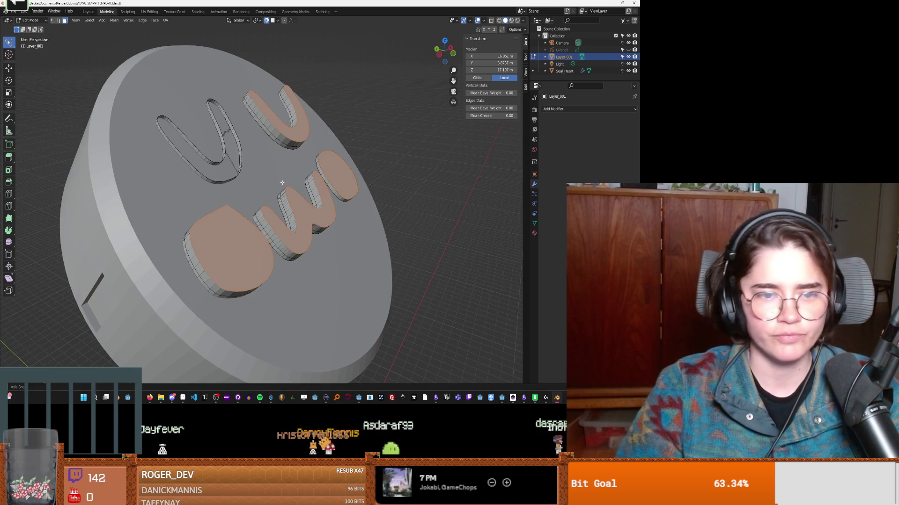
Step: Undo three times so the deep letter cuts become shallow grooves, then inspect the recess
{"action": "key", "text": "ctrl+z"}
{"action": "key", "text": "ctrl+z"}
{"action": "key", "text": "ctrl+z"}
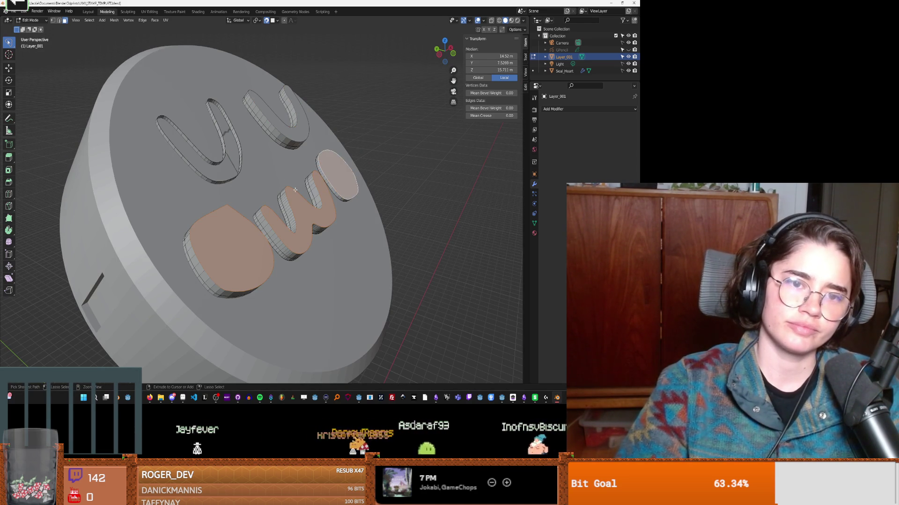
{"action": "key", "text": "ctrl+z"}
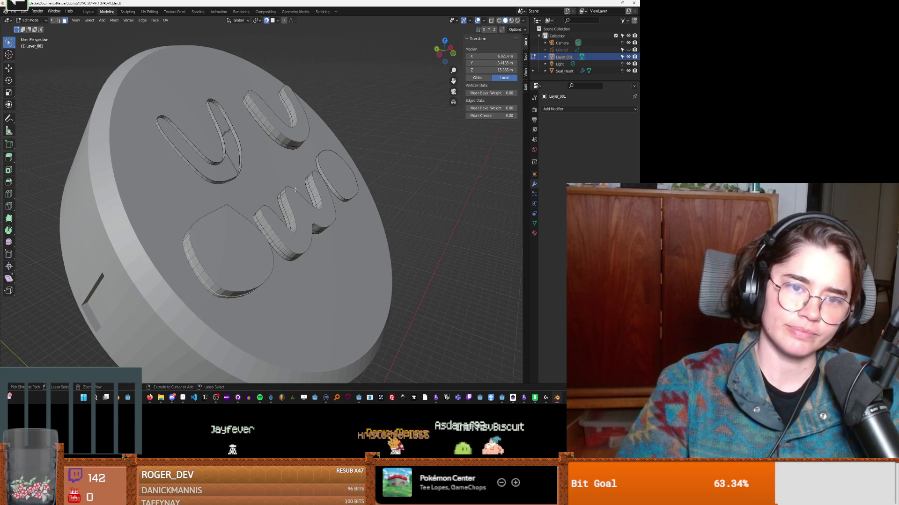
{"action": "key", "text": "ctrl+z"}
{"action": "key", "text": "ctrl+z"}
{"action": "key", "text": "ctrl+z"}
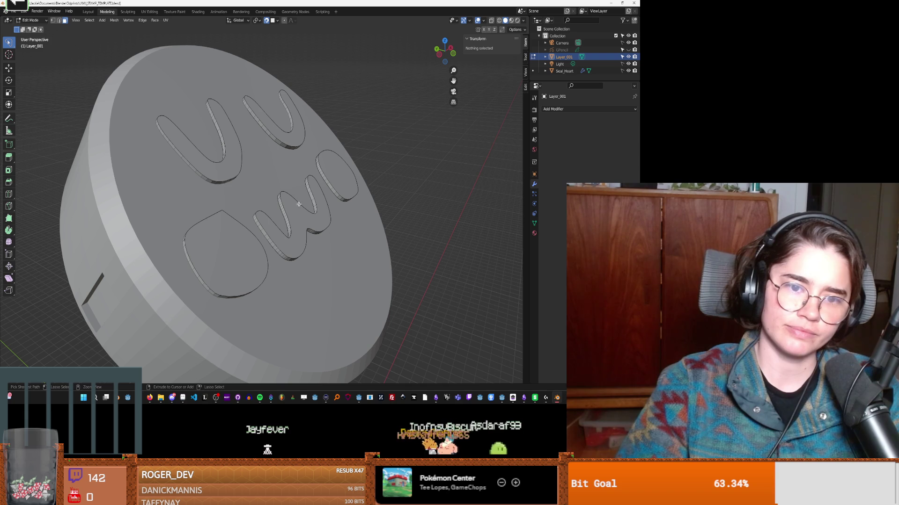
{"action": "middle_click_drag", "start_coordinate": [329, 208], "coordinate": [276, 208]}
{"action": "scroll", "coordinate": [276, 208], "scroll_direction": "up", "scroll_amount": 8}
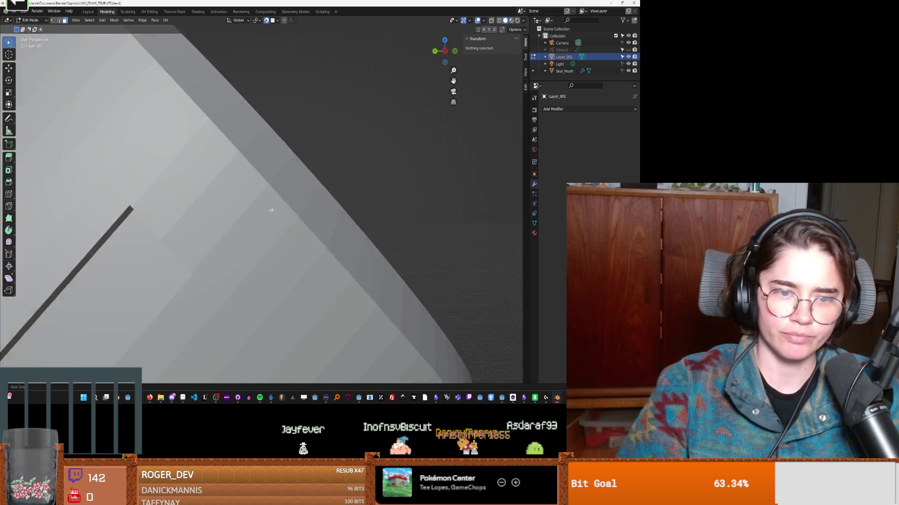
Step: Select the lower letter face and the upper curved face of Layer_001
{"action": "scroll", "coordinate": [276, 208], "scroll_direction": "down", "scroll_amount": 5}
{"action": "middle_click_drag", "start_coordinate": [277, 209], "coordinate": [285, 207]}
{"action": "middle_click_drag", "start_coordinate": [219, 202], "coordinate": [315, 198]}
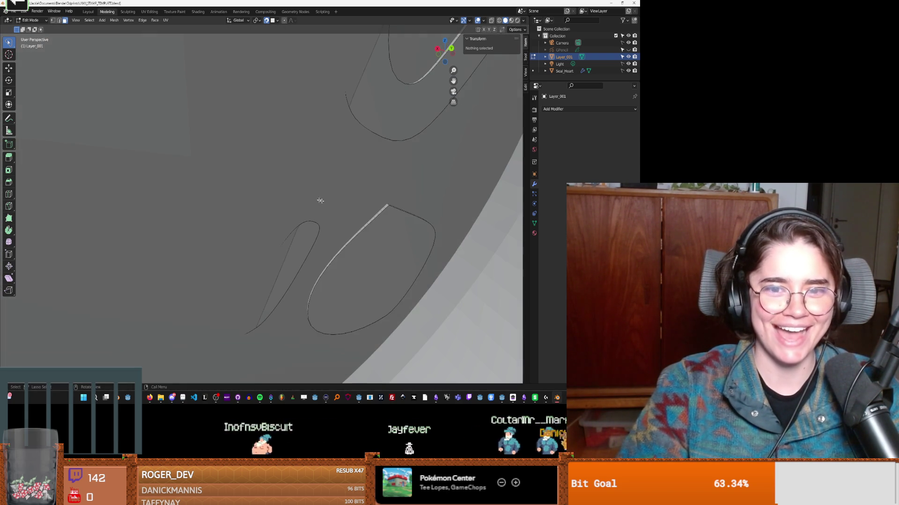
{"action": "left_click", "coordinate": [381, 231]}
{"action": "left_click", "coordinate": [361, 157], "text": "shift"}
{"action": "mouse_move", "coordinate": [319, 248]}
{"action": "middle_mouse_down"}
{"action": "mouse_move", "coordinate": [230, 215]}
{"action": "mouse_move", "coordinate": [187, 220]}
{"action": "mouse_move", "coordinate": [155, 196]}
{"action": "middle_mouse_up"}
{"action": "left_click", "coordinate": [131, 155]}
{"action": "left_click", "coordinate": [177, 305]}
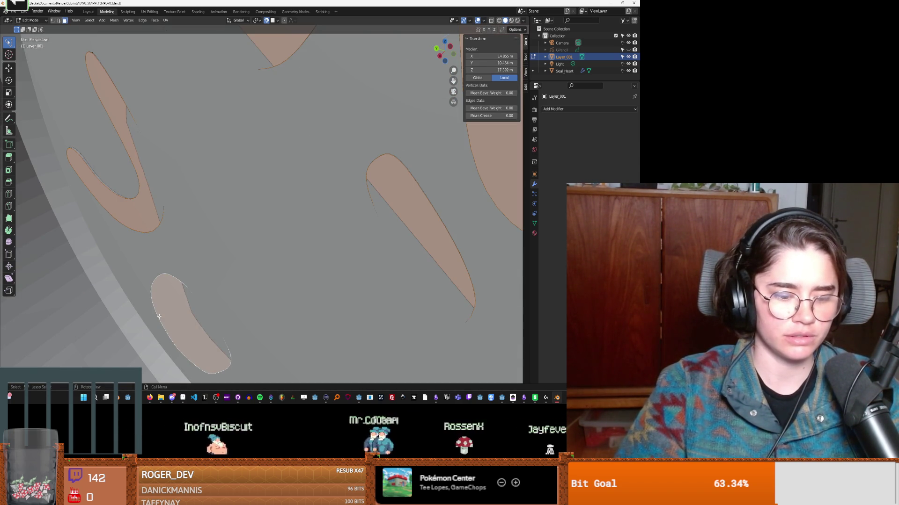
Step: Extrude the selected faces along their normals and confirm the depth
{"action": "key", "text": "alt+e"}
{"action": "left_click", "coordinate": [160, 317]}
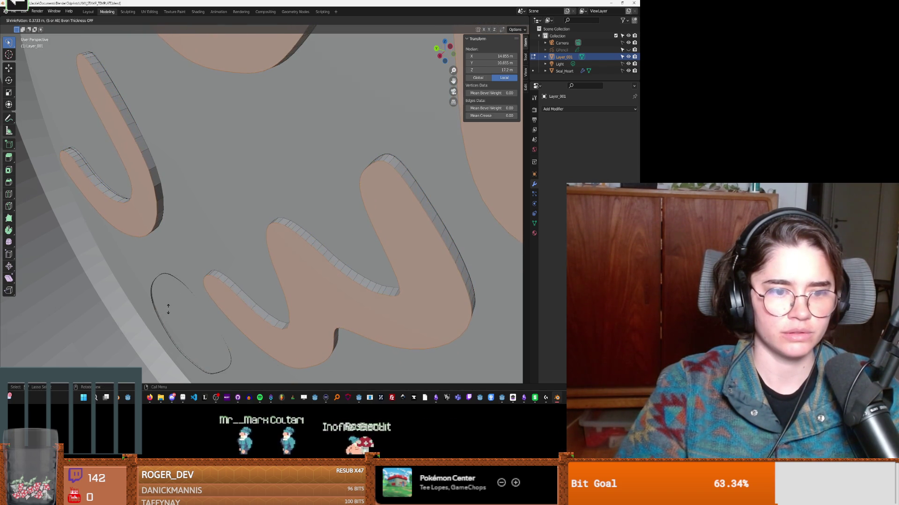
{"action": "left_click", "coordinate": [169, 308]}
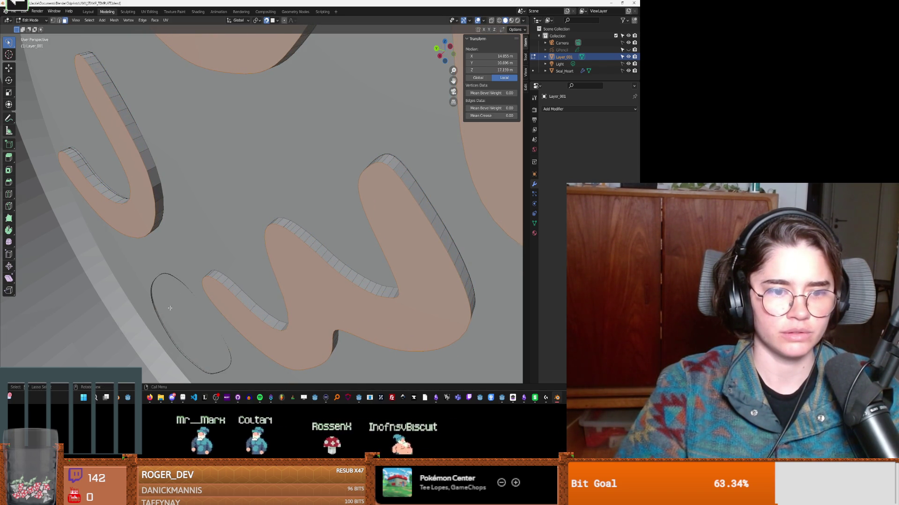
{"action": "scroll", "coordinate": [170, 308], "scroll_direction": "up", "scroll_amount": 3}
{"action": "mouse_move", "coordinate": [170, 308]}
{"action": "middle_mouse_down"}
{"action": "mouse_move", "coordinate": [191, 293]}
{"action": "mouse_move", "coordinate": [164, 326]}
{"action": "mouse_move", "coordinate": [201, 347]}
{"action": "mouse_move", "coordinate": [283, 351]}
{"action": "mouse_move", "coordinate": [241, 323]}
{"action": "mouse_move", "coordinate": [274, 291]}
{"action": "mouse_move", "coordinate": [289, 247]}
{"action": "mouse_move", "coordinate": [265, 269]}
{"action": "mouse_move", "coordinate": [328, 225]}
{"action": "middle_mouse_up"}
Step: Select parts of the rounded blob face and cancel the accidental move with Esc
{"action": "left_click", "coordinate": [412, 192]}
{"action": "mouse_move", "coordinate": [411, 192]}
{"action": "middle_mouse_down"}
{"action": "mouse_move", "coordinate": [272, 199]}
{"action": "mouse_move", "coordinate": [209, 213]}
{"action": "mouse_move", "coordinate": [117, 191]}
{"action": "middle_mouse_up"}
{"action": "left_click", "coordinate": [113, 190]}
{"action": "key", "text": "Escape"}
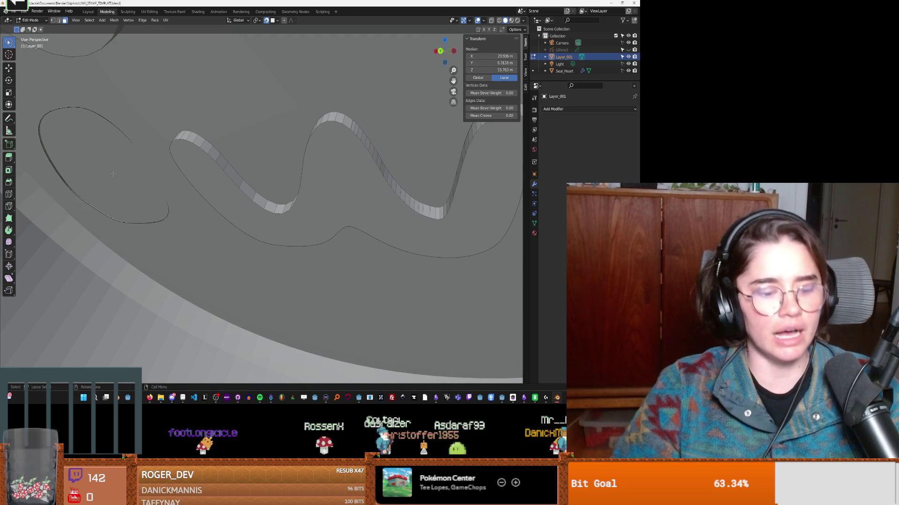
Step: Select the ellipse's edge and move it to a new position
{"action": "left_click", "coordinate": [108, 171]}
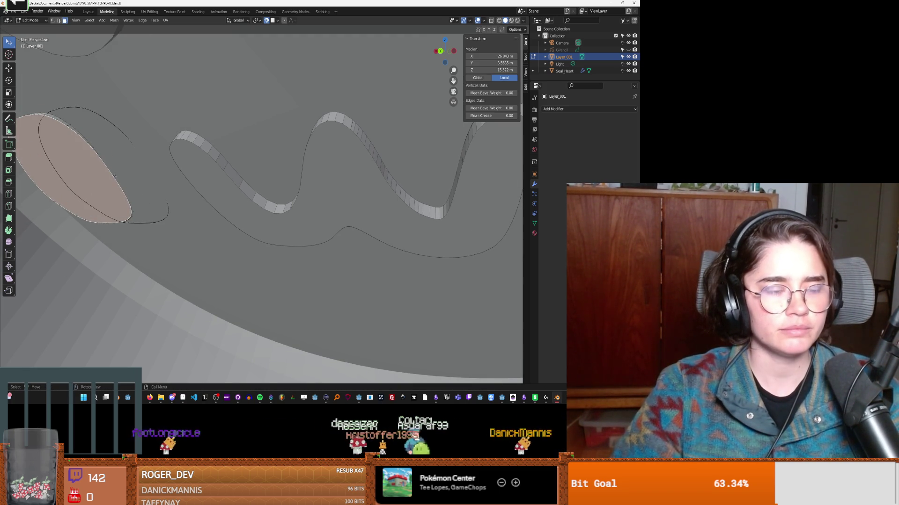
{"action": "left_click", "coordinate": [107, 176]}
{"action": "left_click", "coordinate": [107, 172]}
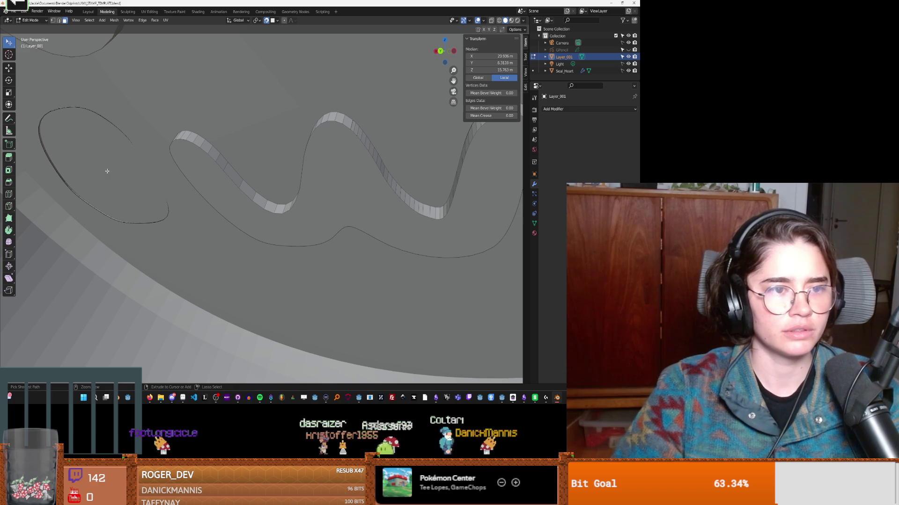
{"action": "key", "text": "g"}
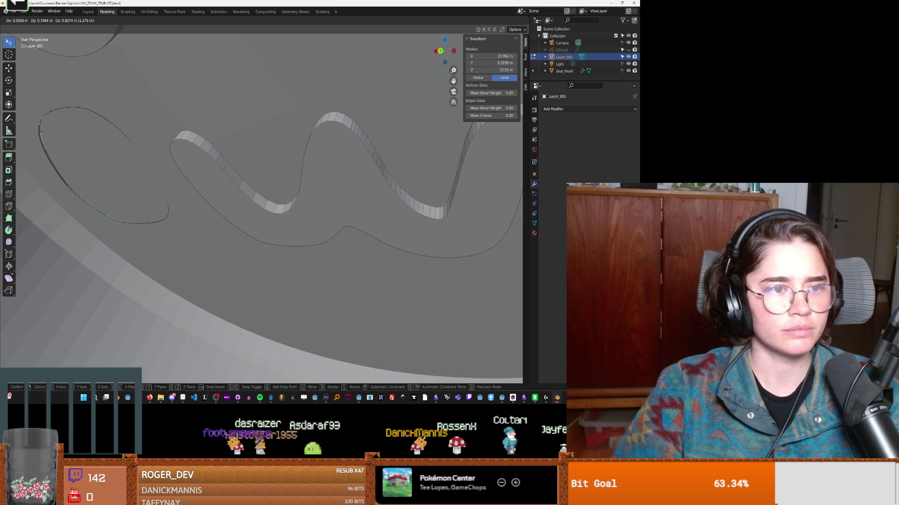
{"action": "left_click", "coordinate": [40, 122]}
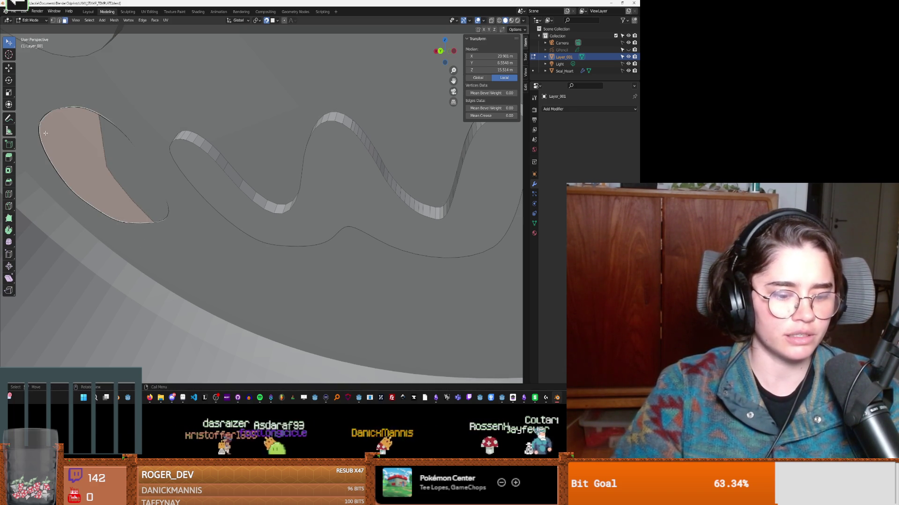
Step: Extrude the ellipse face along its individual normals and confirm the shrink/fatten
{"action": "key", "text": "e"}
{"action": "left_click", "coordinate": [68, 149]}
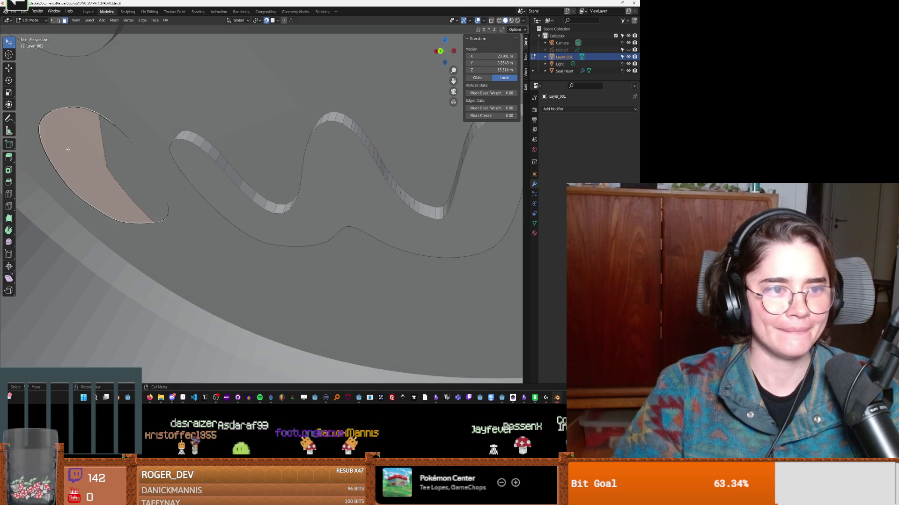
{"action": "key", "text": "alt+e"}
{"action": "left_click", "coordinate": [69, 150]}
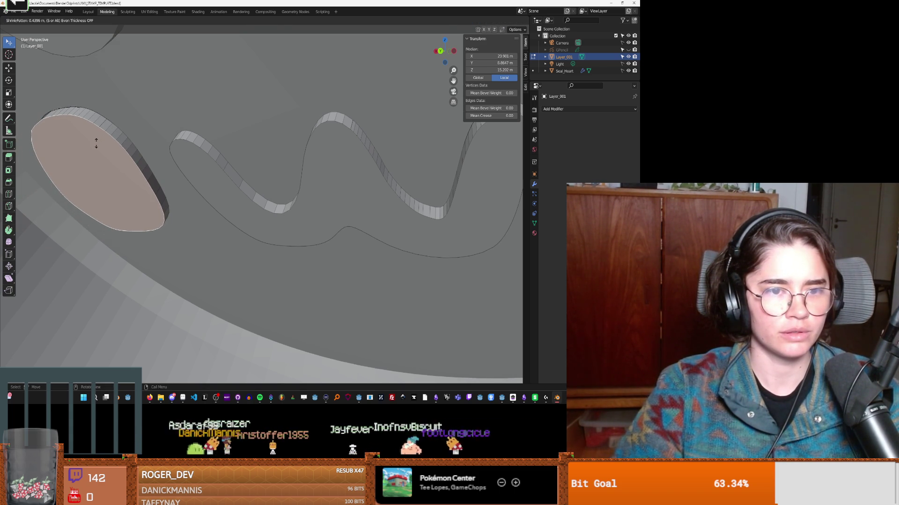
{"action": "left_click", "coordinate": [96, 143]}
Step: Orbit and zoom around the letter cut-outs to inspect them from several angles
{"action": "middle_click_drag", "start_coordinate": [96, 144], "coordinate": [243, 193]}
{"action": "scroll", "coordinate": [244, 192], "scroll_direction": "up", "scroll_amount": 3}
{"action": "scroll", "coordinate": [244, 195], "scroll_direction": "down", "scroll_amount": 3}
{"action": "scroll", "coordinate": [247, 201], "scroll_direction": "up", "scroll_amount": 3}
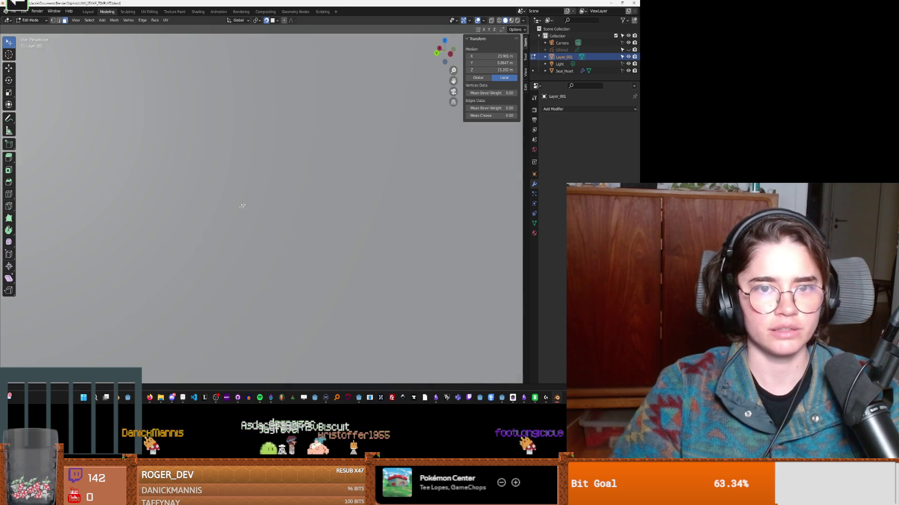
{"action": "scroll", "coordinate": [250, 223], "scroll_direction": "down", "scroll_amount": 3}
{"action": "scroll", "coordinate": [257, 124], "scroll_direction": "up", "scroll_amount": 3}
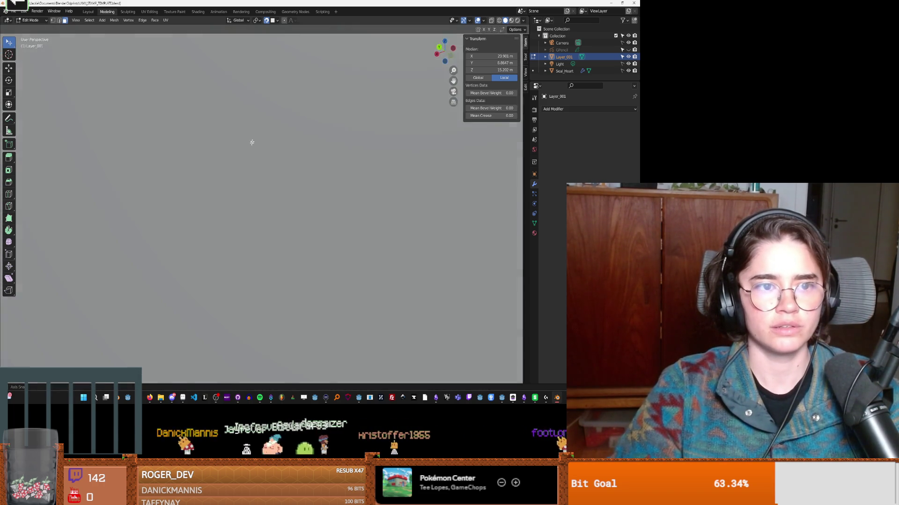
{"action": "scroll", "coordinate": [253, 138], "scroll_direction": "down", "scroll_amount": 3}
{"action": "scroll", "coordinate": [201, 133], "scroll_direction": "up", "scroll_amount": 3}
{"action": "scroll", "coordinate": [185, 140], "scroll_direction": "down", "scroll_amount": 3}
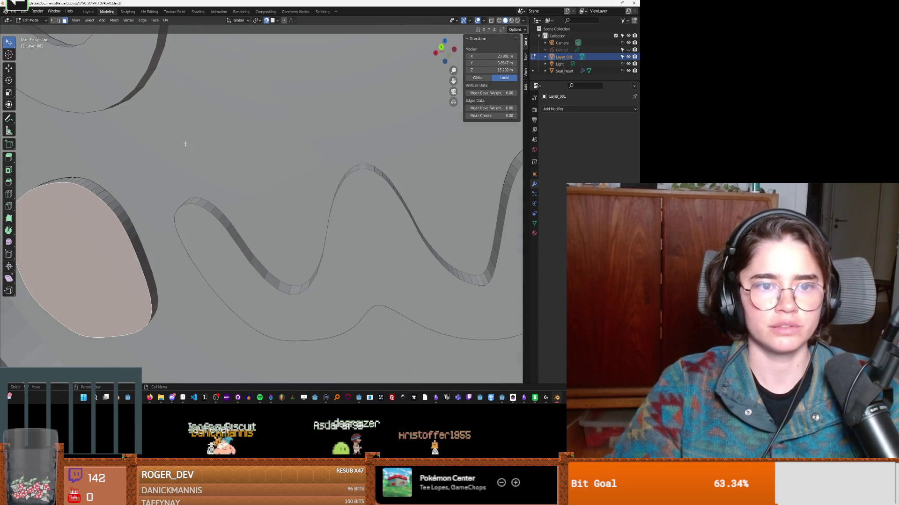
{"action": "scroll", "coordinate": [178, 136], "scroll_direction": "up", "scroll_amount": 3}
{"action": "scroll", "coordinate": [248, 137], "scroll_direction": "down", "scroll_amount": 3}
{"action": "mouse_move", "coordinate": [249, 136]}
{"action": "middle_mouse_down"}
{"action": "mouse_move", "coordinate": [141, 105]}
{"action": "mouse_move", "coordinate": [175, 200]}
{"action": "middle_mouse_up"}
{"action": "scroll", "coordinate": [177, 192], "scroll_direction": "up", "scroll_amount": 3}
{"action": "scroll", "coordinate": [177, 194], "scroll_direction": "down", "scroll_amount": 3}
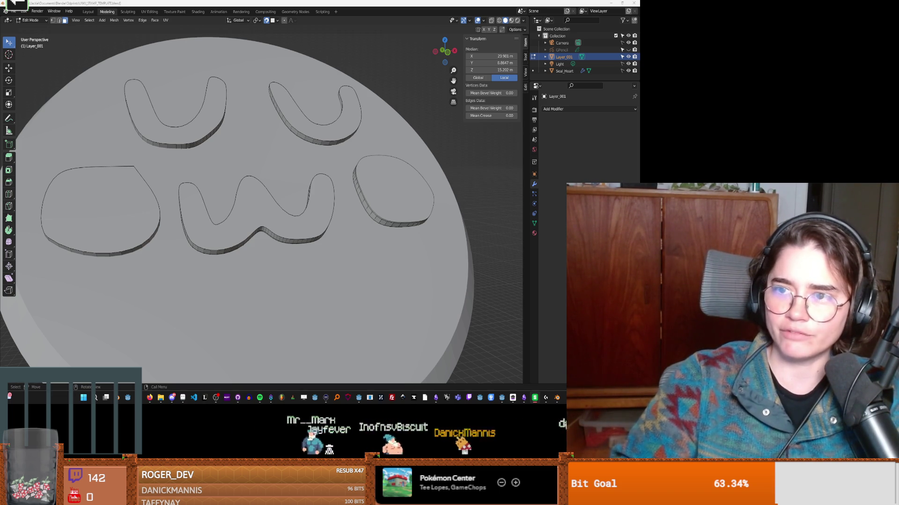
Step: Select the Seal_Heart disc object in the Outliner
{"action": "middle_click_drag", "start_coordinate": [335, 252], "coordinate": [346, 243]}
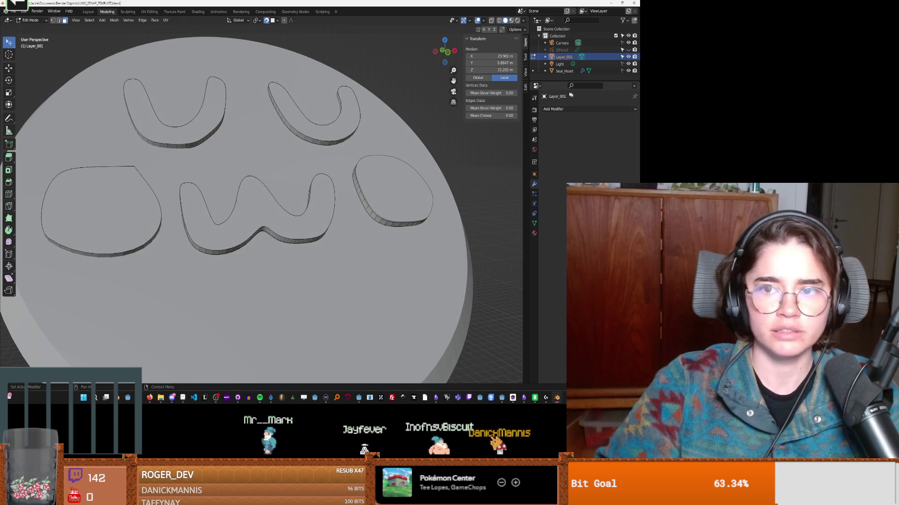
{"action": "left_click", "coordinate": [559, 71]}
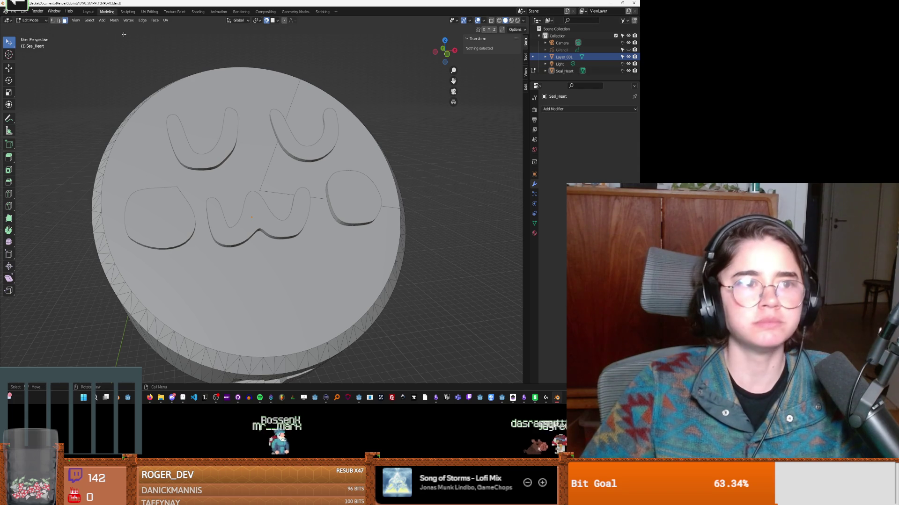
Step: In Object Mode, add a Boolean modifier to Seal_Heart with Layer_001 as the cutting object
{"action": "left_click", "coordinate": [34, 28]}
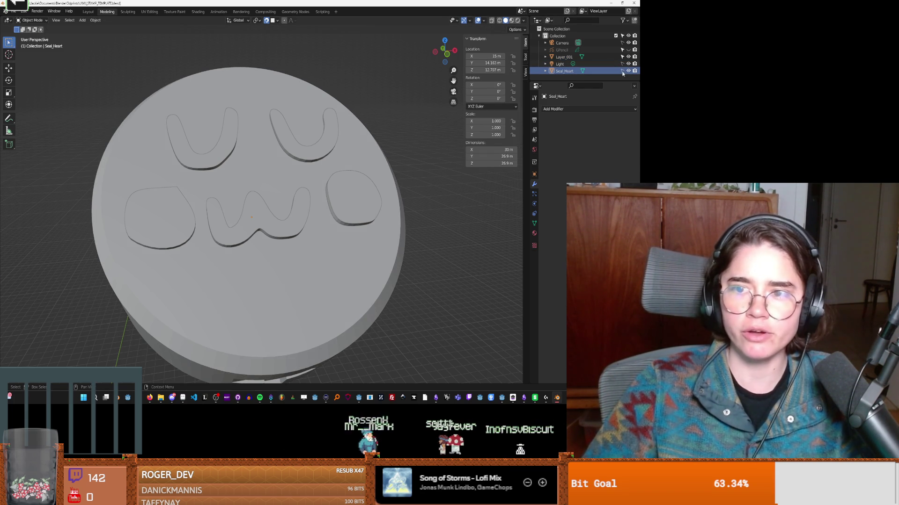
{"action": "left_click", "coordinate": [561, 109]}
{"action": "left_click", "coordinate": [514, 143]}
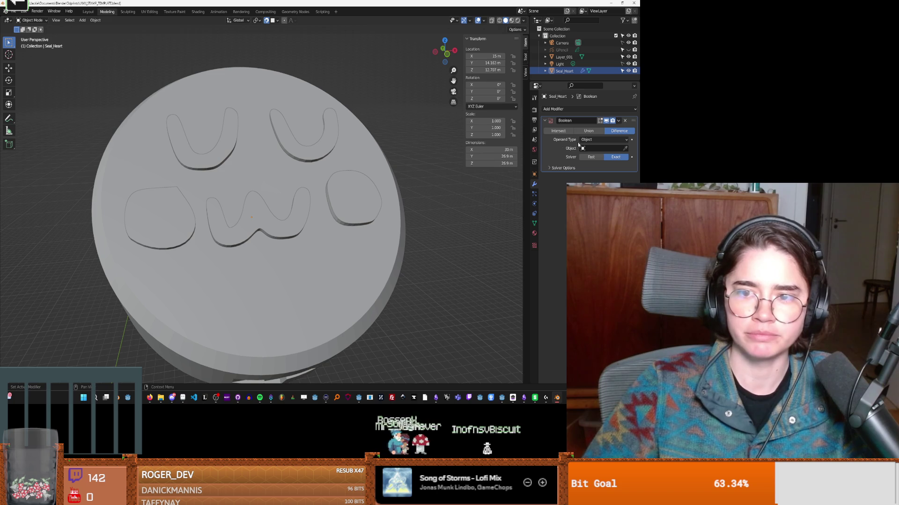
{"action": "left_click", "coordinate": [600, 150]}
{"action": "left_click", "coordinate": [581, 160]}
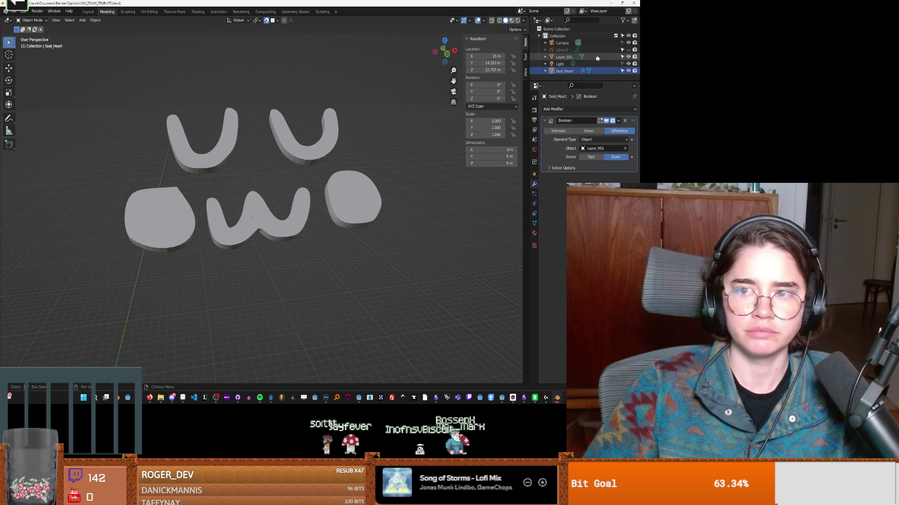
Step: Toggle Layer_001's visibility and switch the Boolean solver from Fast back to Exact
{"action": "left_click", "coordinate": [629, 57]}
{"action": "left_click", "coordinate": [628, 56]}
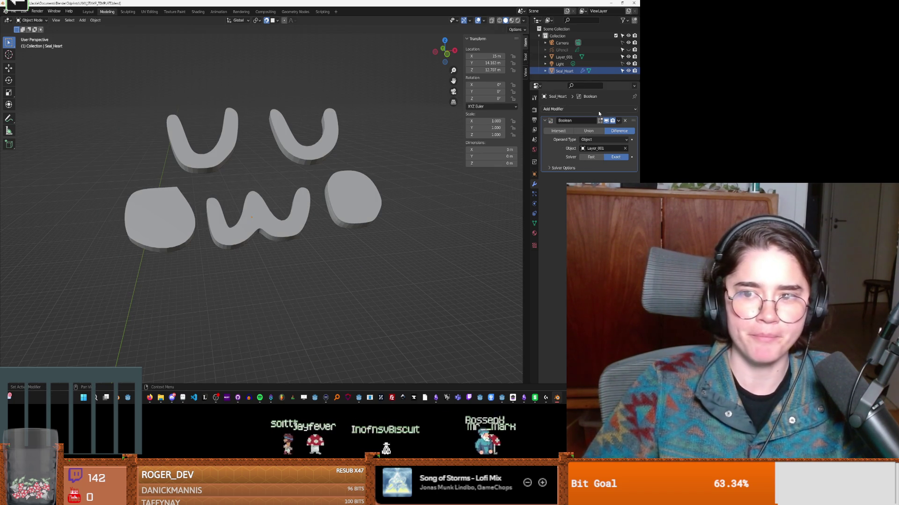
{"action": "left_click", "coordinate": [592, 157]}
{"action": "middle_click_drag", "start_coordinate": [403, 150], "coordinate": [392, 137]}
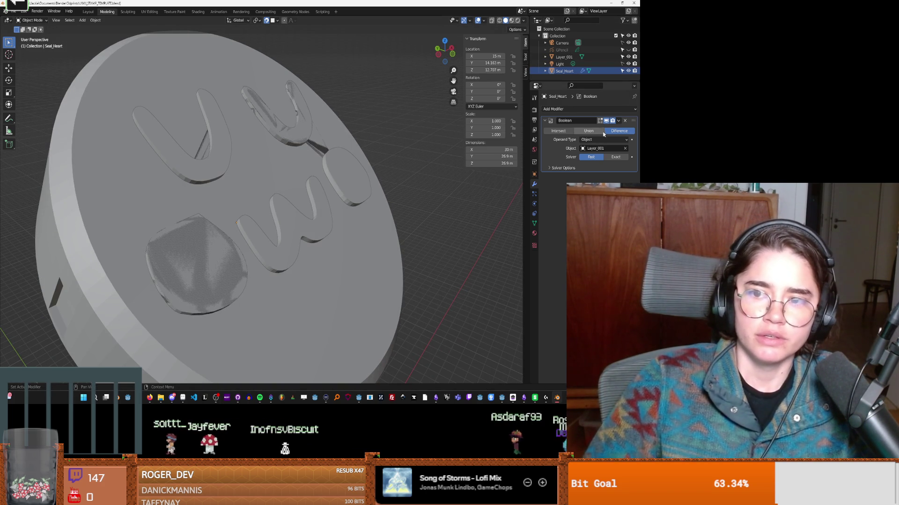
{"action": "left_click", "coordinate": [612, 158]}
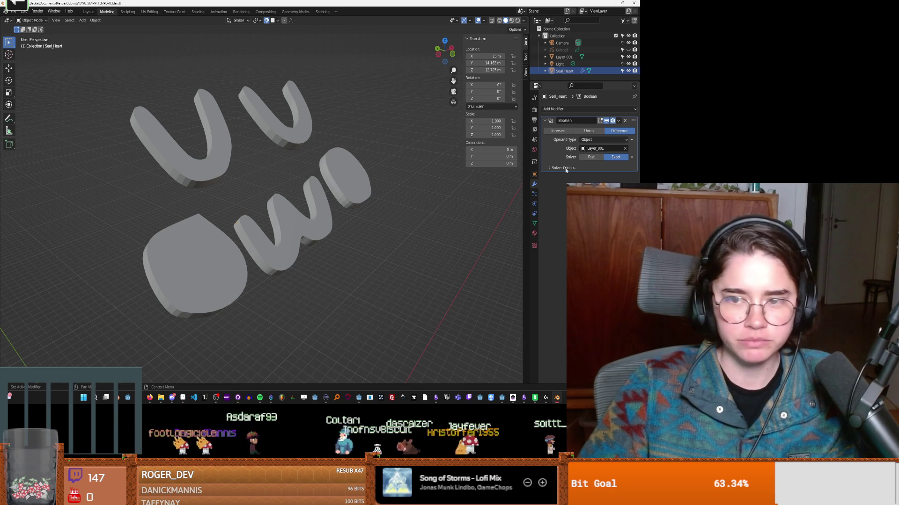
Step: Switch the Boolean to the Fast solver and orbit to inspect the letters
{"action": "left_click", "coordinate": [591, 157]}
{"action": "mouse_move", "coordinate": [262, 140]}
{"action": "middle_mouse_down"}
{"action": "mouse_move", "coordinate": [267, 150]}
{"action": "mouse_move", "coordinate": [269, 137]}
{"action": "mouse_move", "coordinate": [318, 154]}
{"action": "middle_mouse_up"}
{"action": "scroll", "coordinate": [288, 137], "scroll_direction": "up", "scroll_amount": 5}
{"action": "scroll", "coordinate": [328, 154], "scroll_direction": "up", "scroll_amount": 5}
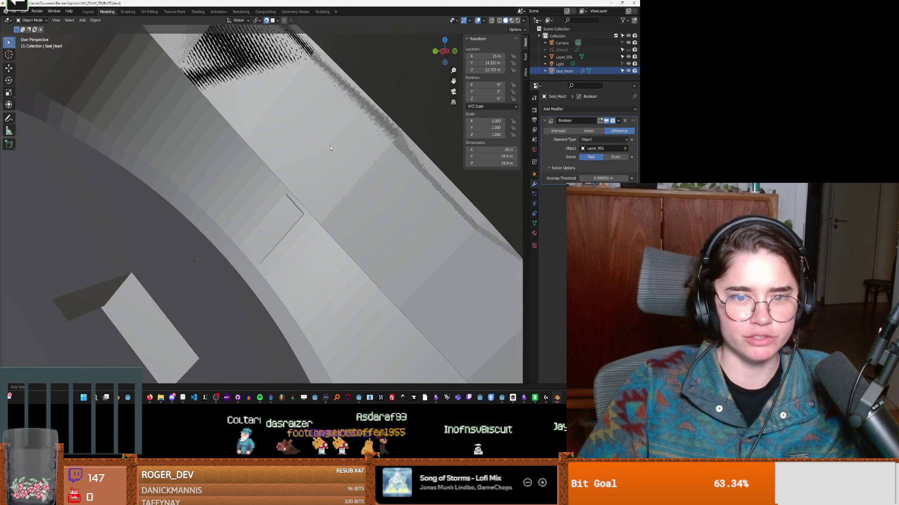
{"action": "scroll", "coordinate": [333, 145], "scroll_direction": "down", "scroll_amount": 3}
{"action": "scroll", "coordinate": [333, 146], "scroll_direction": "up", "scroll_amount": 6}
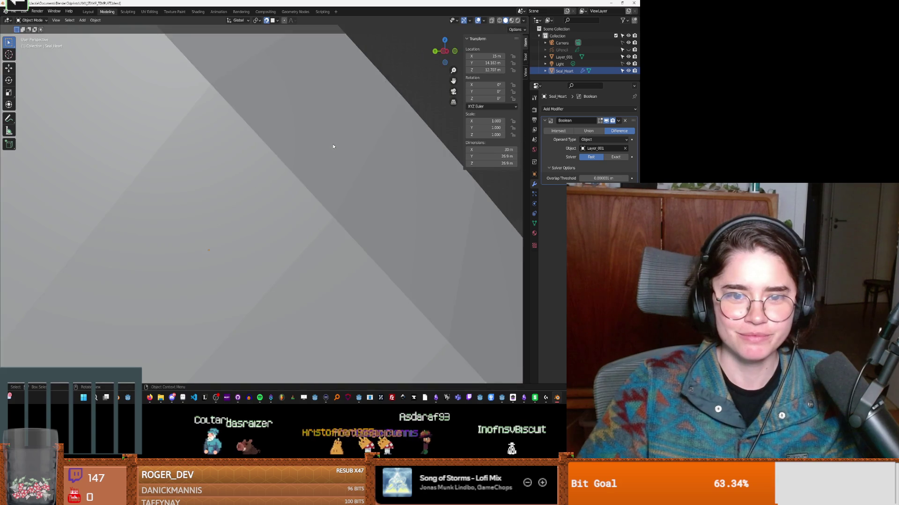
{"action": "scroll", "coordinate": [333, 146], "scroll_direction": "down", "scroll_amount": 6}
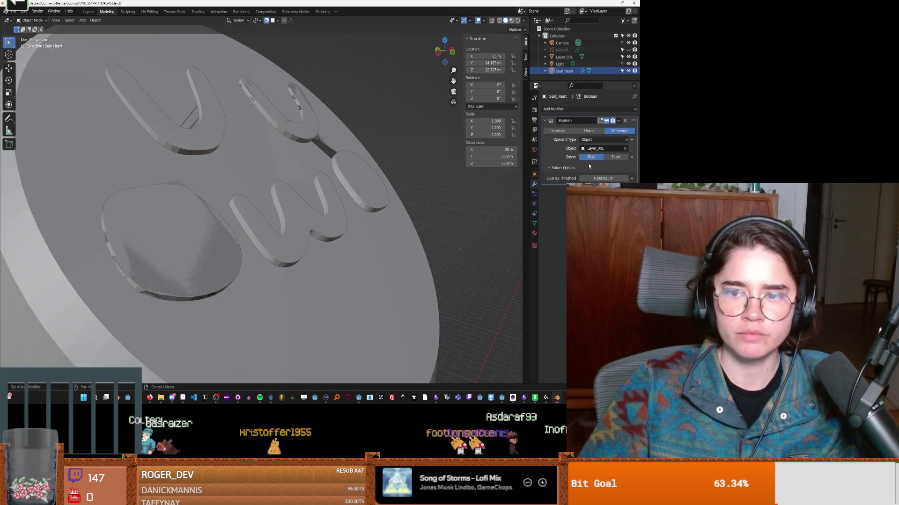
Step: Return to the Exact solver, make Layer_001 unselectable, and delete the Boolean modifier
{"action": "left_click", "coordinate": [615, 157]}
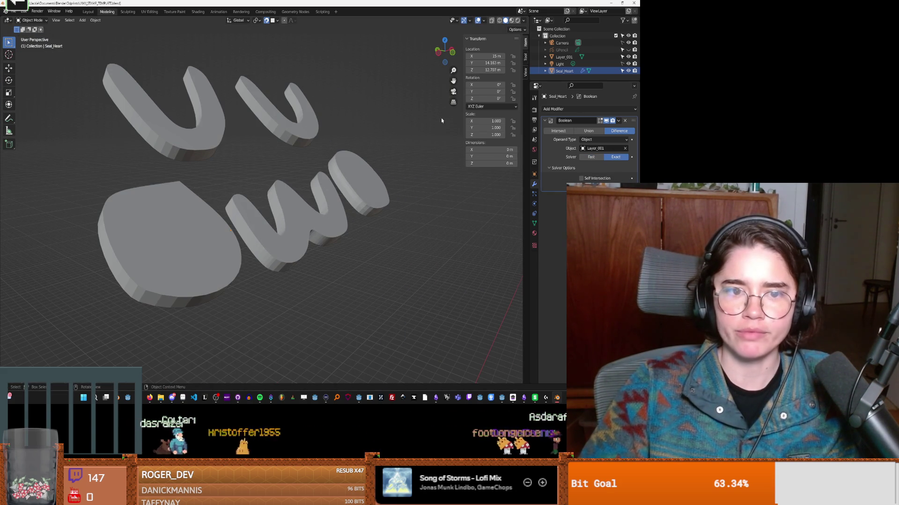
{"action": "scroll", "coordinate": [442, 119], "scroll_direction": "down", "scroll_amount": 2}
{"action": "middle_click_drag", "start_coordinate": [443, 119], "coordinate": [435, 126]}
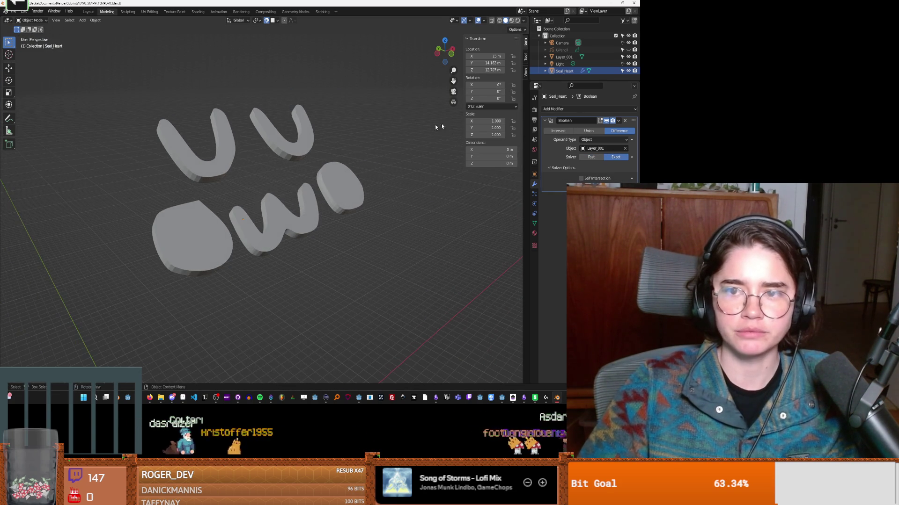
{"action": "left_click", "coordinate": [622, 57]}
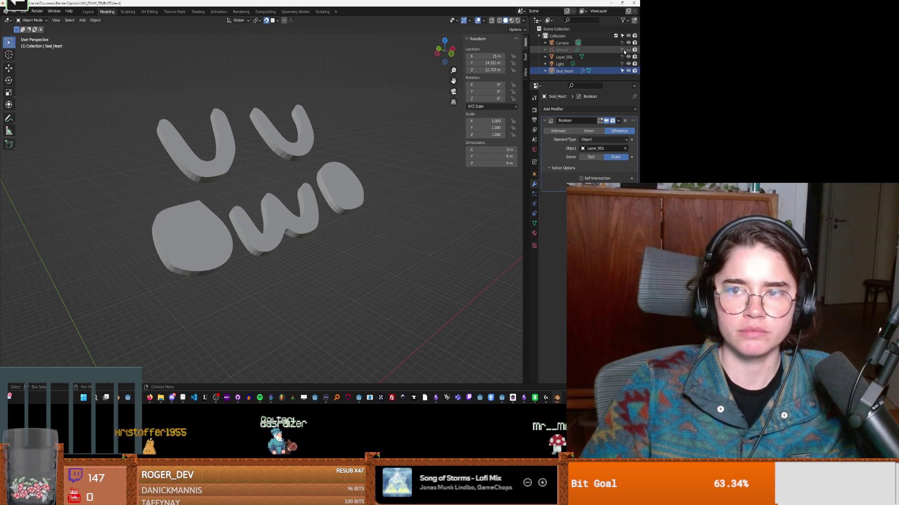
{"action": "left_click", "coordinate": [625, 121]}
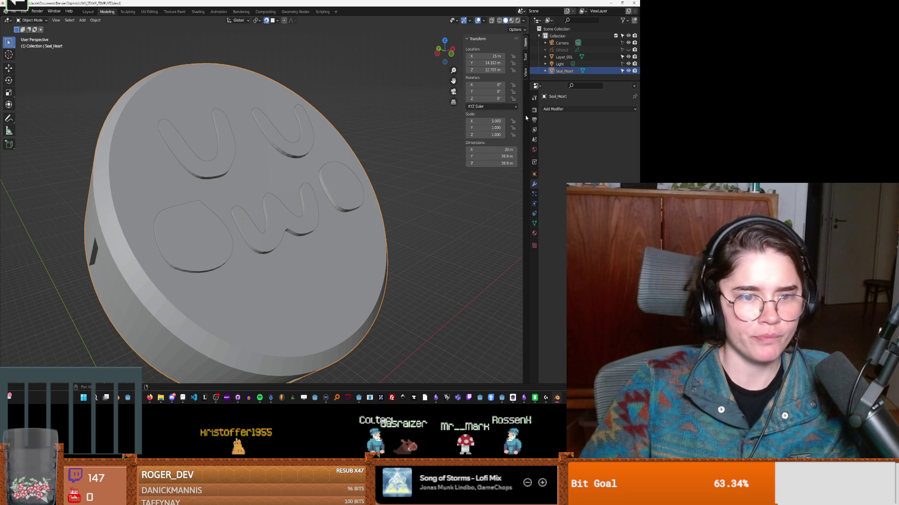
Step: Reselect Seal_Heart and add a Boolean modifier cutting with Layer_001, then select Layer_001
{"action": "left_click", "coordinate": [345, 197]}
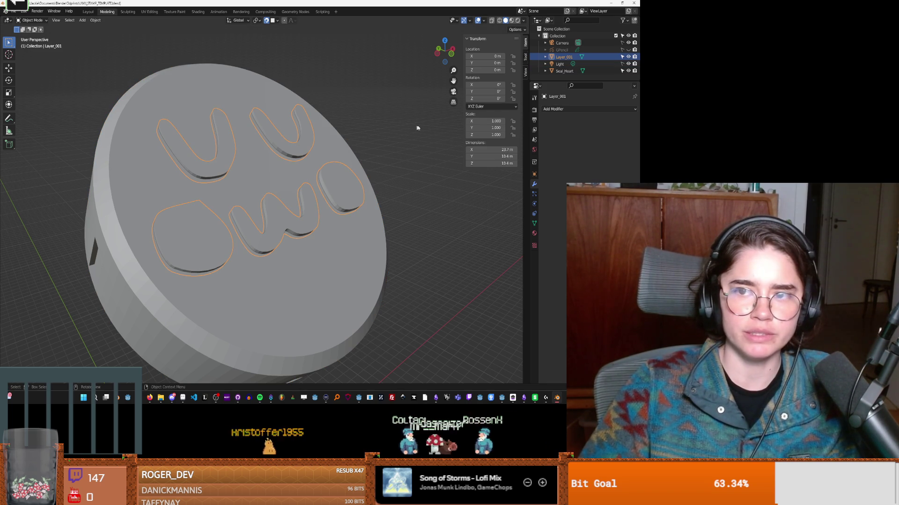
{"action": "left_click", "coordinate": [594, 71]}
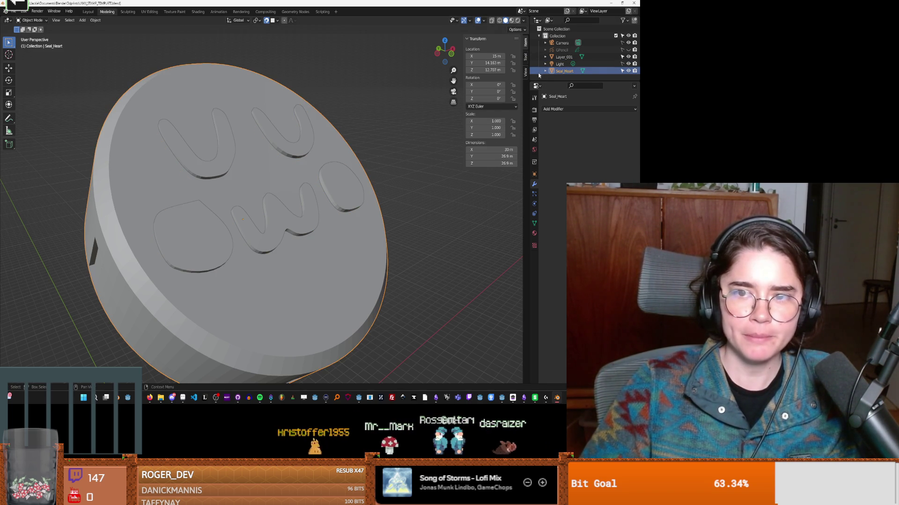
{"action": "left_click", "coordinate": [557, 109]}
{"action": "left_click", "coordinate": [515, 146]}
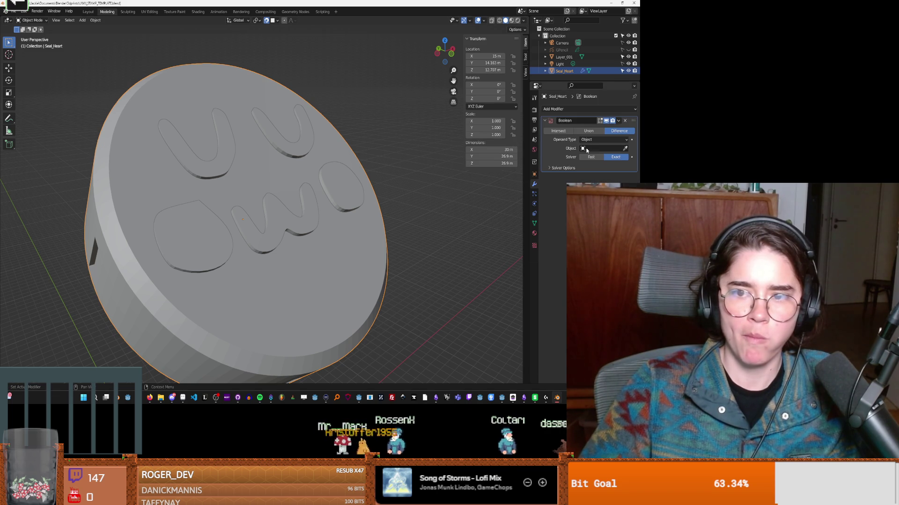
{"action": "left_click", "coordinate": [602, 148]}
{"action": "left_click", "coordinate": [582, 160]}
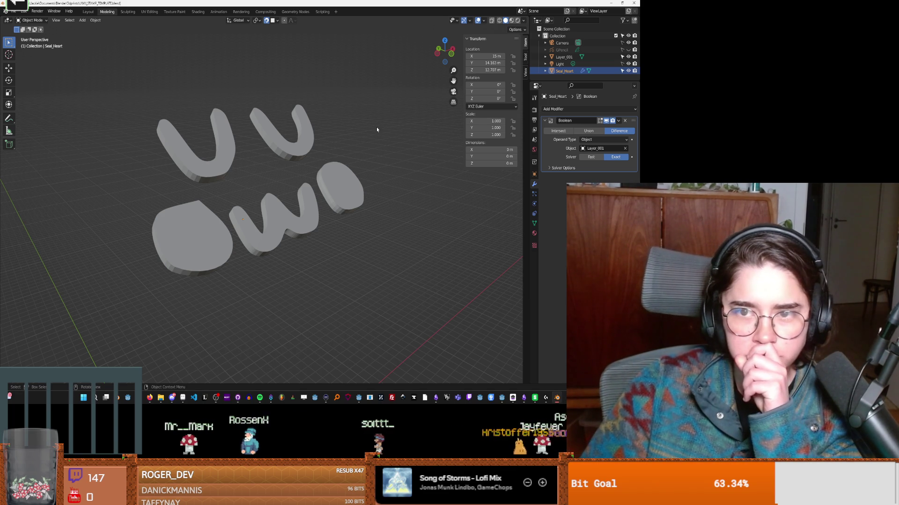
{"action": "middle_click_drag", "start_coordinate": [358, 140], "coordinate": [334, 140]}
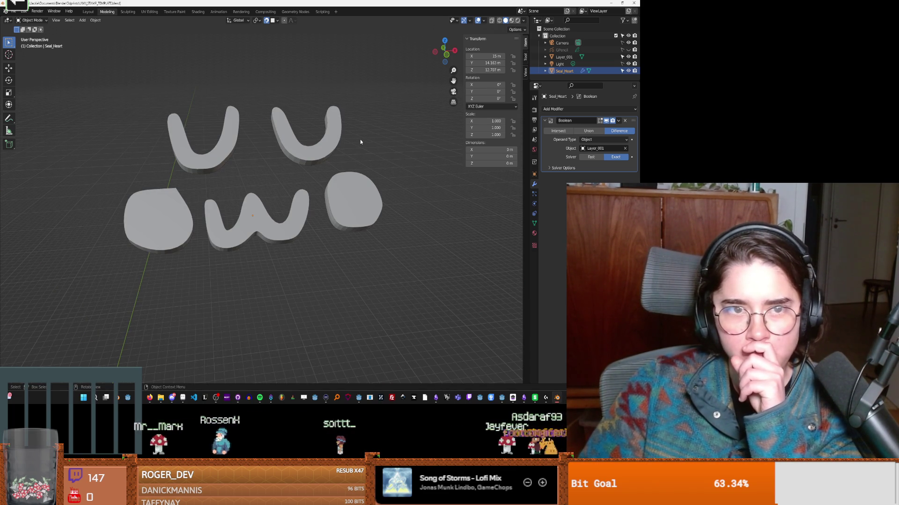
{"action": "left_click", "coordinate": [606, 57]}
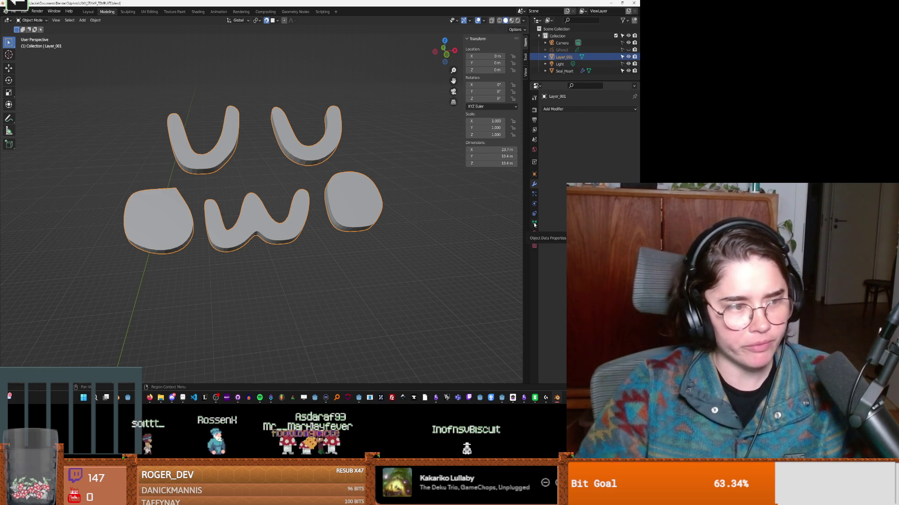
Step: Hide Layer_001, toggle Seal_Heart into Edit Mode and back to Object Mode, then open File Explorer
{"action": "left_click", "coordinate": [629, 56]}
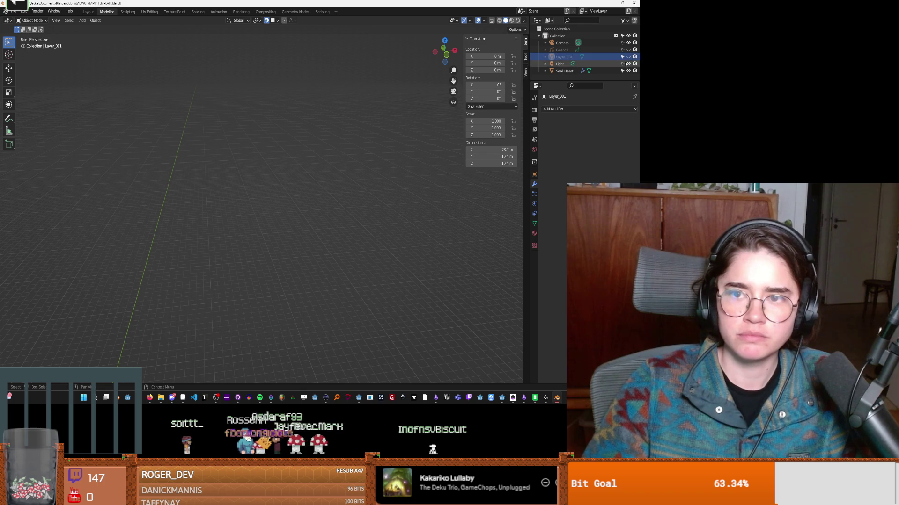
{"action": "left_click", "coordinate": [594, 70]}
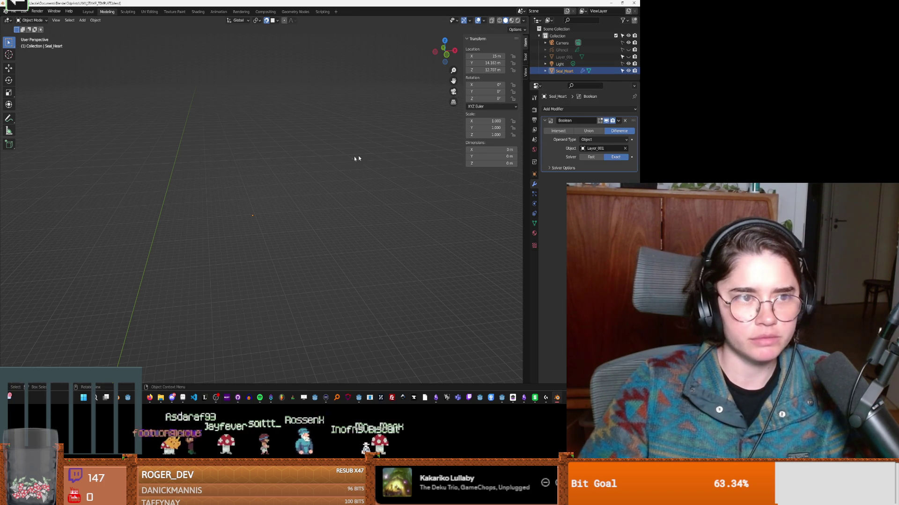
{"action": "left_click", "coordinate": [40, 23]}
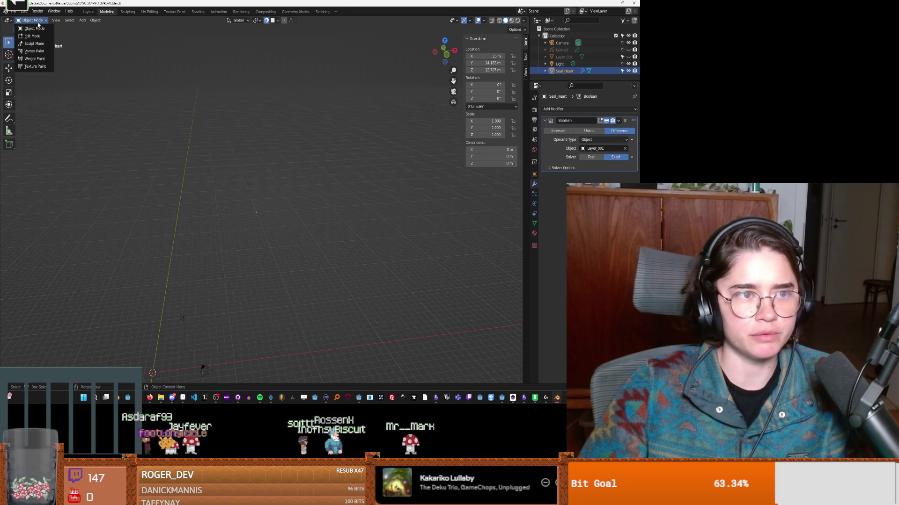
{"action": "left_click", "coordinate": [35, 35]}
{"action": "left_click", "coordinate": [40, 22]}
{"action": "left_click", "coordinate": [34, 28]}
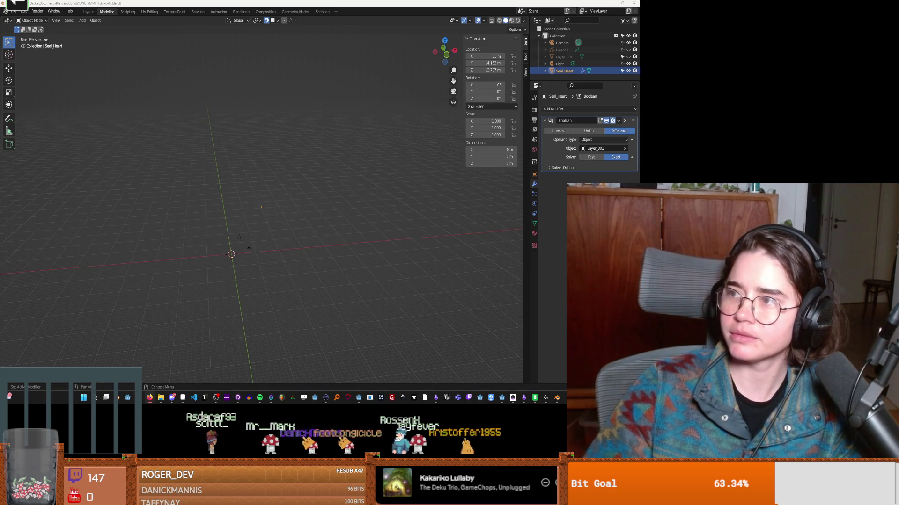
{"action": "key", "text": "super+e"}
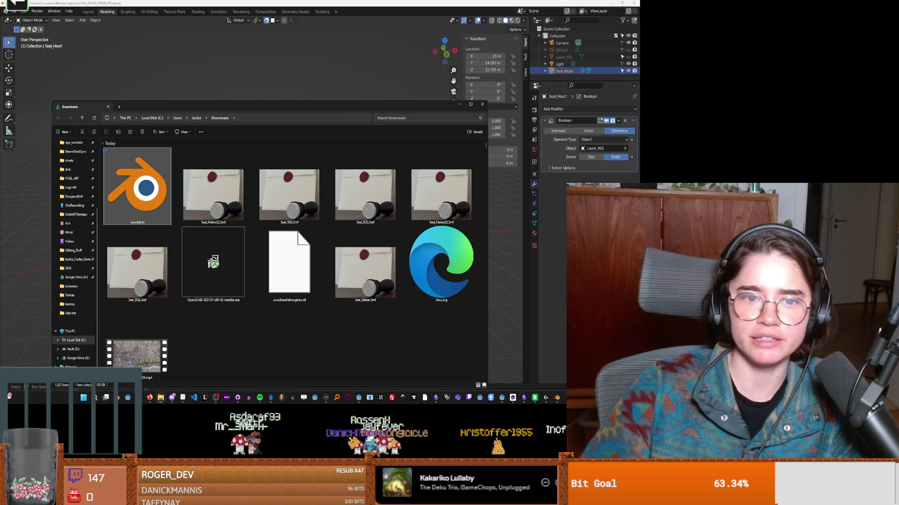
Step: Switch away from the File Explorer Downloads window
{"action": "key", "text": "alt+Tab"}
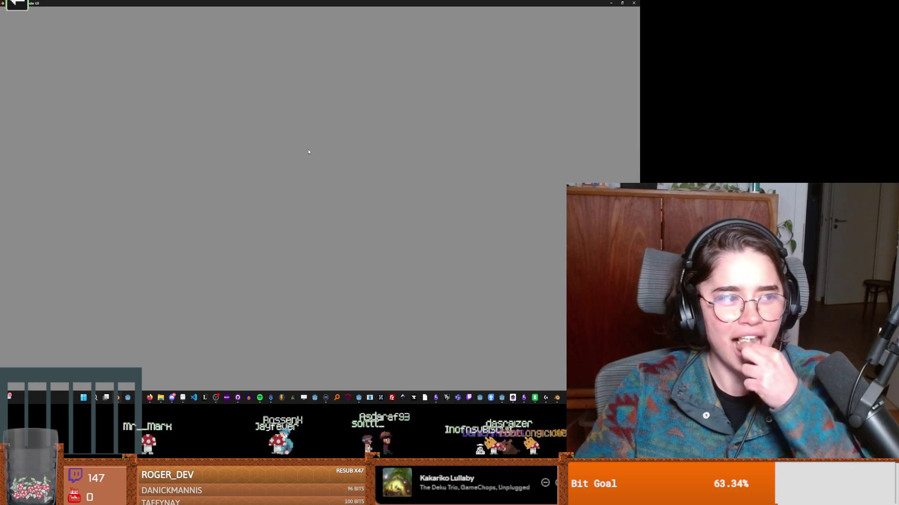
{"action": "mouse_move", "coordinate": [160, 403]}
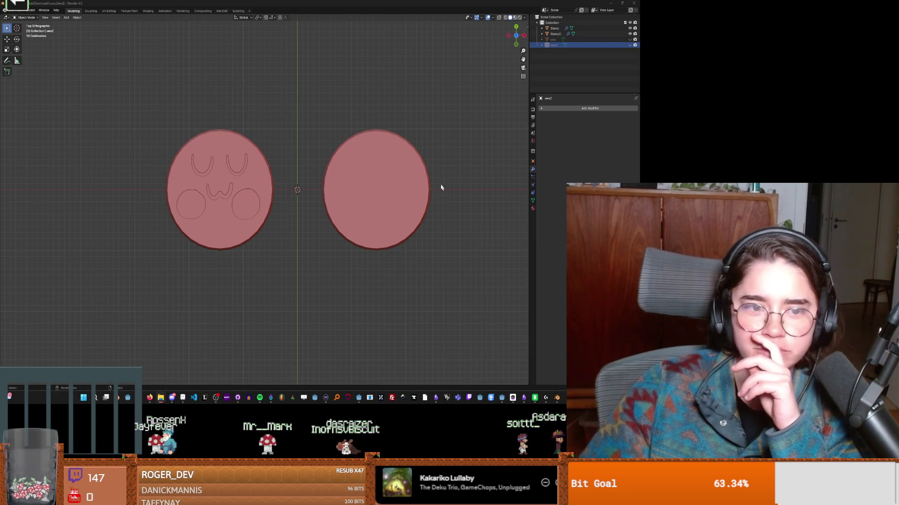
Step: Orbit around both pink face-stamp discs from top and side views, then switch to Discord
{"action": "middle_click_drag", "start_coordinate": [431, 194], "coordinate": [281, 187]}
{"action": "scroll", "coordinate": [232, 183], "scroll_direction": "up", "scroll_amount": 5}
{"action": "middle_click_drag", "start_coordinate": [211, 188], "coordinate": [289, 187]}
{"action": "scroll", "coordinate": [239, 184], "scroll_direction": "down", "scroll_amount": 4}
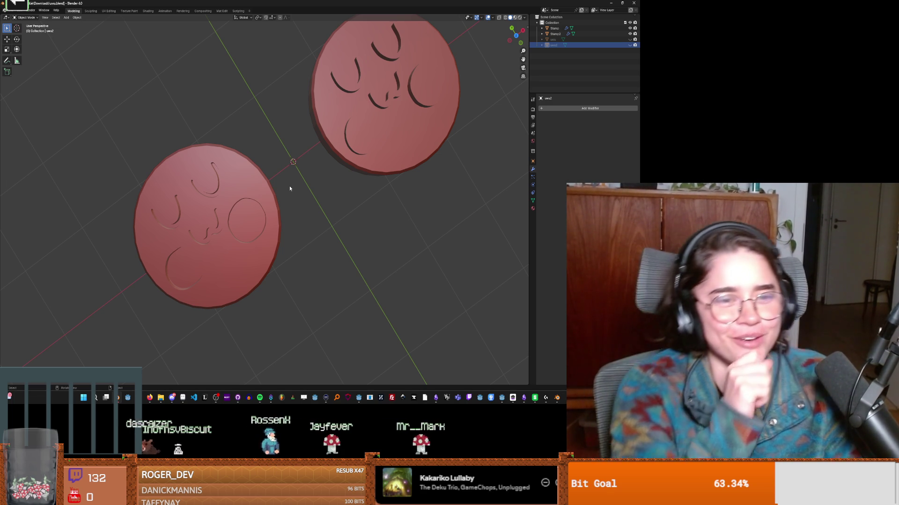
{"action": "mouse_move", "coordinate": [285, 186]}
{"action": "middle_mouse_down"}
{"action": "mouse_move", "coordinate": [333, 148]}
{"action": "mouse_move", "coordinate": [294, 140]}
{"action": "middle_mouse_up"}
{"action": "mouse_move", "coordinate": [310, 157]}
{"action": "middle_mouse_down"}
{"action": "mouse_move", "coordinate": [247, 147]}
{"action": "mouse_move", "coordinate": [262, 203]}
{"action": "mouse_move", "coordinate": [228, 211]}
{"action": "mouse_move", "coordinate": [316, 189]}
{"action": "mouse_move", "coordinate": [246, 239]}
{"action": "mouse_move", "coordinate": [229, 236]}
{"action": "middle_mouse_up"}
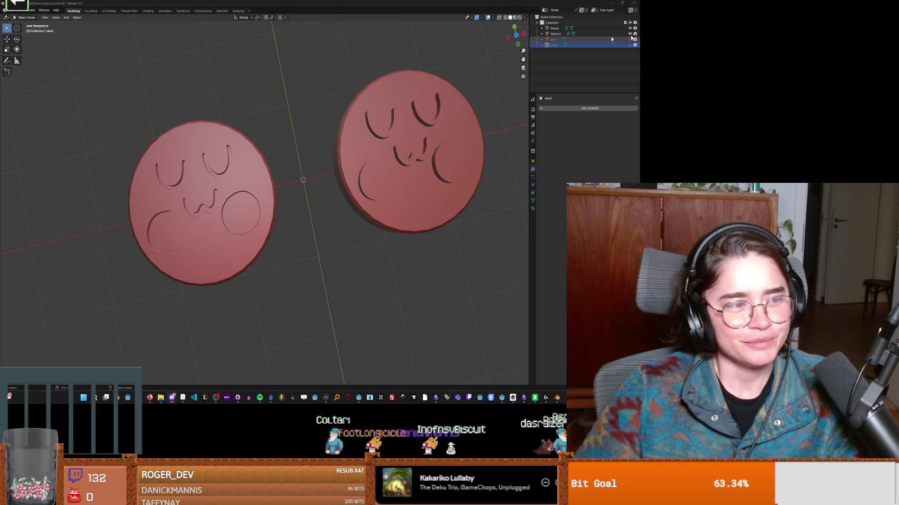
{"action": "key", "text": "alt+Tab"}
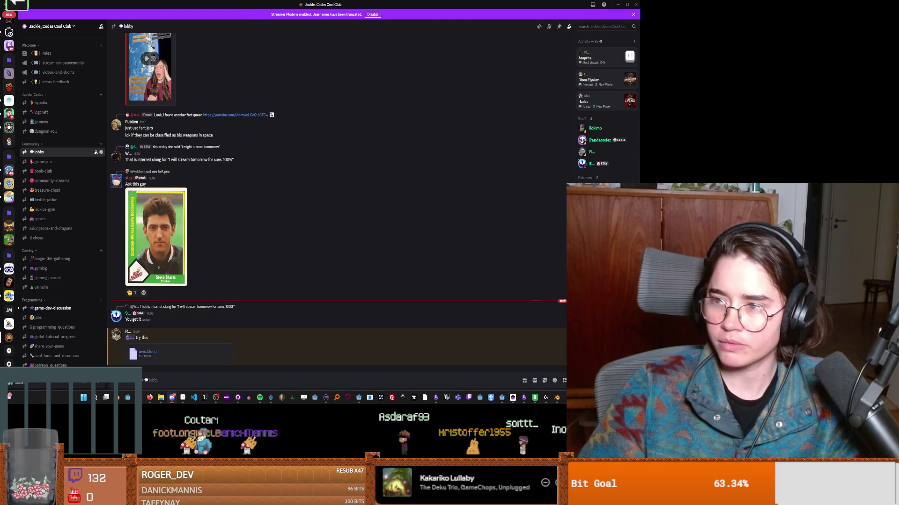
Step: Drop Uwu.svg from the desktop into the #lobby chat to upload it
{"action": "left_click_drag", "start_coordinate": [639, 208], "coordinate": [402, 209]}
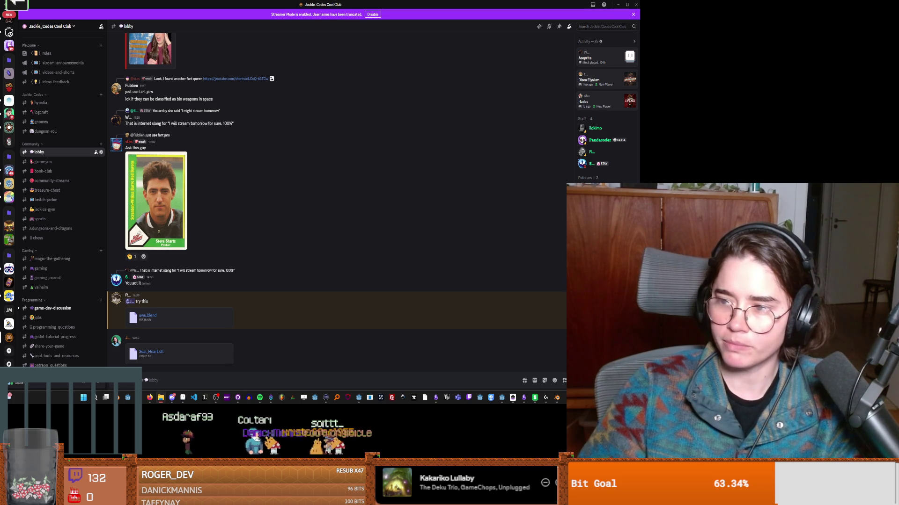
{"action": "left_click_drag", "start_coordinate": [639, 230], "coordinate": [340, 231]}
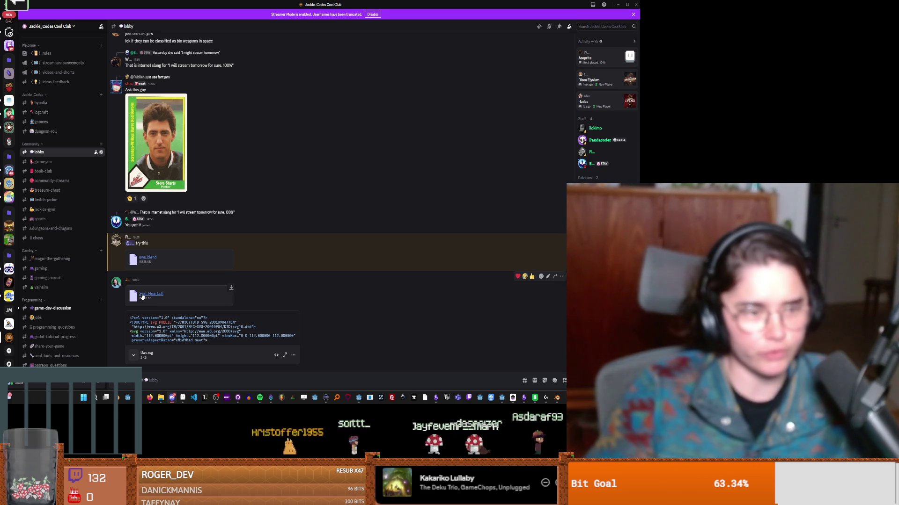
{"action": "left_click", "coordinate": [60, 311]}
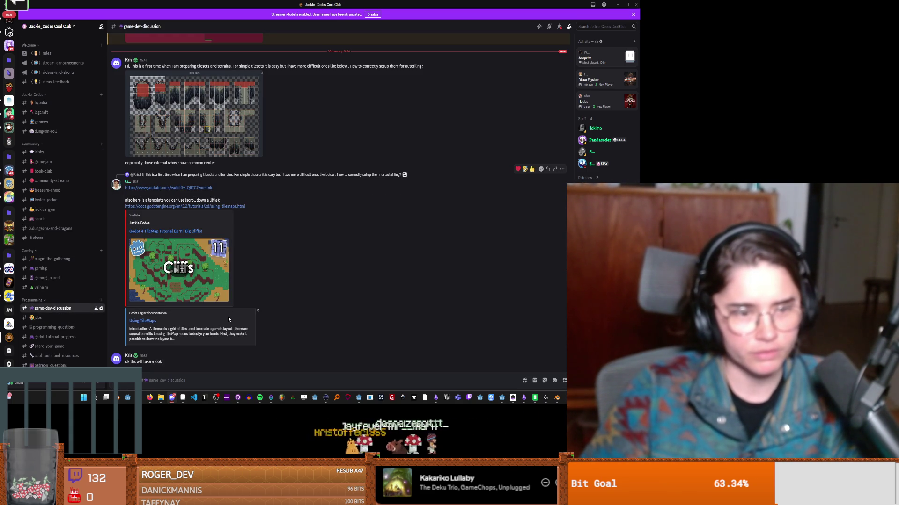
Step: Browse the channels, glancing at #music, and settle back on #game-dev-discussion
{"action": "scroll", "coordinate": [176, 280], "scroll_direction": "up", "scroll_amount": 3}
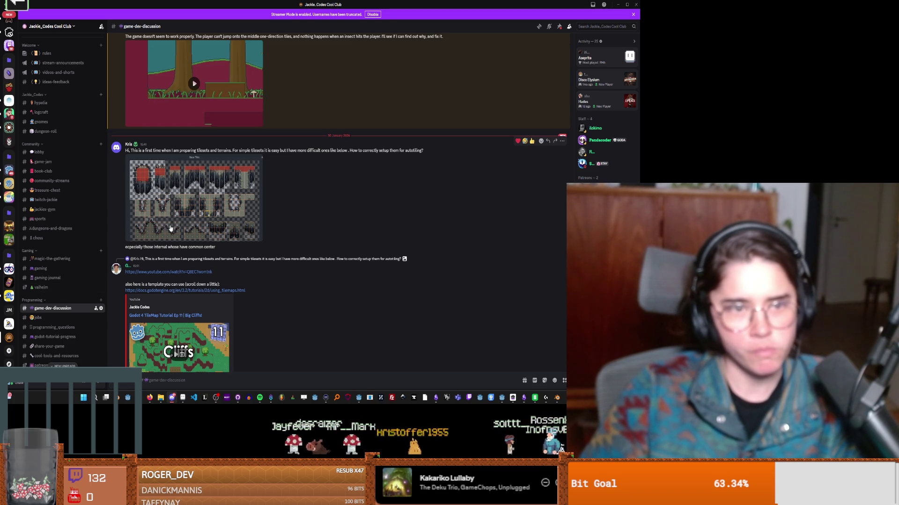
{"action": "scroll", "coordinate": [53, 254], "scroll_direction": "down", "scroll_amount": 5}
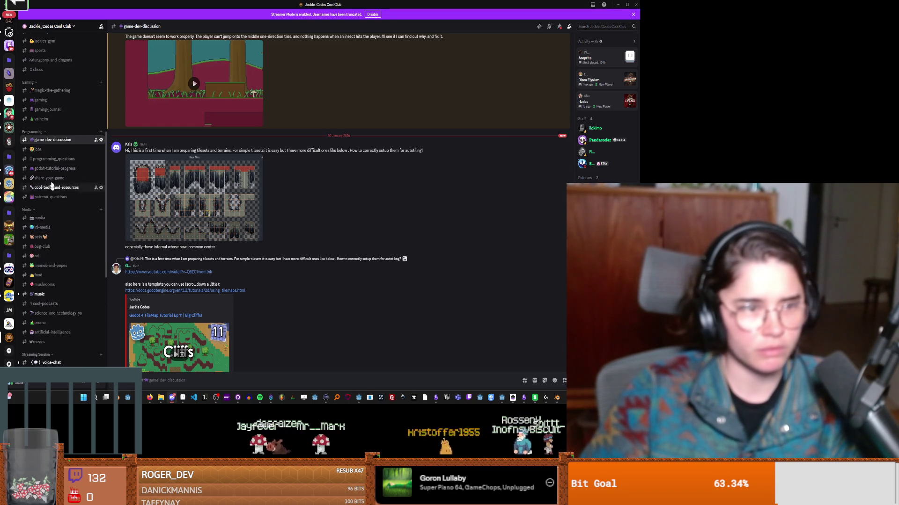
{"action": "scroll", "coordinate": [53, 254], "scroll_direction": "down", "scroll_amount": 1}
{"action": "left_click", "coordinate": [40, 210]}
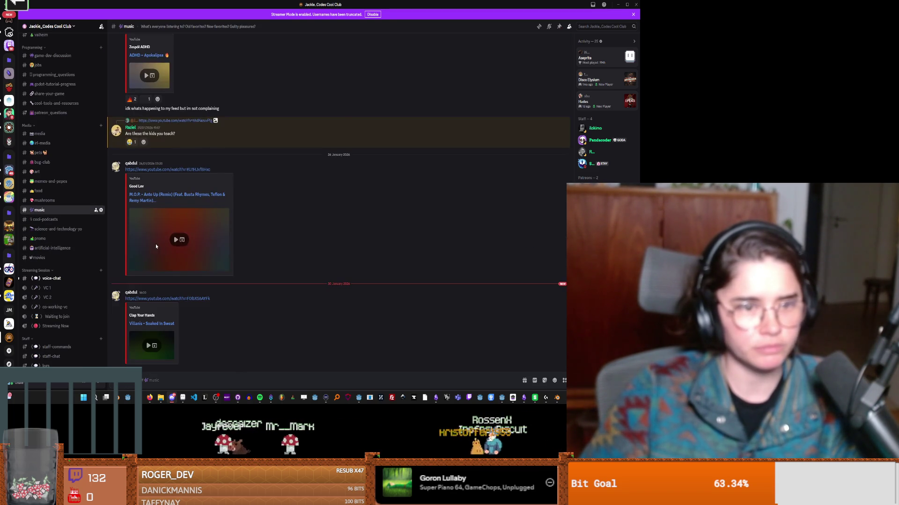
{"action": "scroll", "coordinate": [94, 248], "scroll_direction": "up", "scroll_amount": 3}
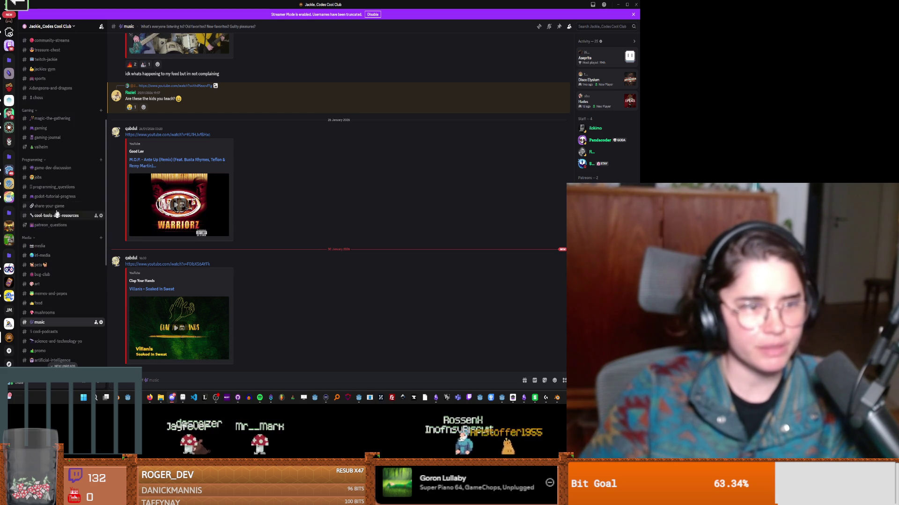
{"action": "left_click", "coordinate": [59, 168]}
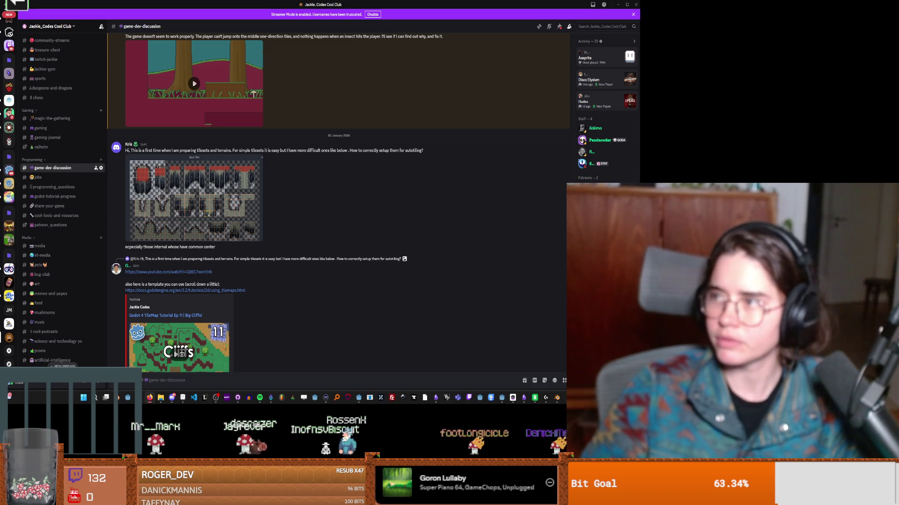
Step: Open the Godot 4 TileMap Tutorial Ep 11 video, pause it and expand its description
{"action": "scroll", "coordinate": [171, 286], "scroll_direction": "down", "scroll_amount": 2}
{"action": "left_click", "coordinate": [172, 260]}
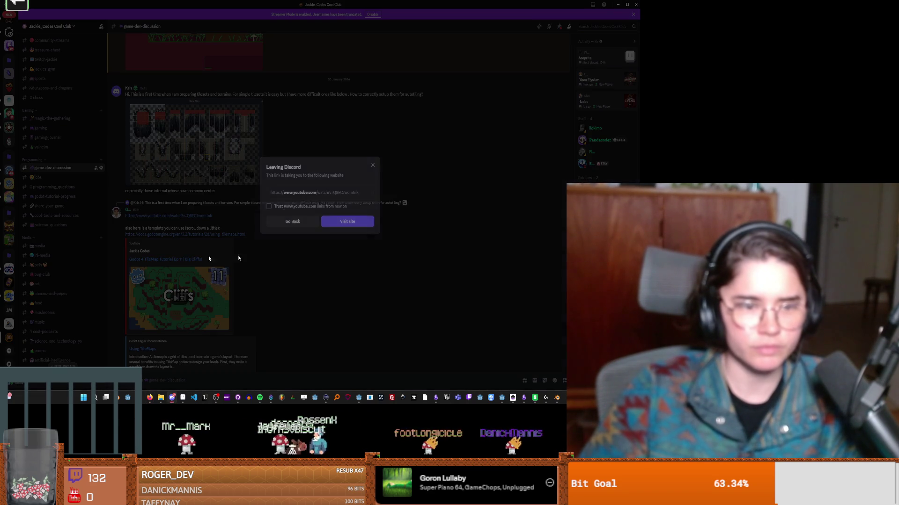
{"action": "left_click", "coordinate": [347, 223]}
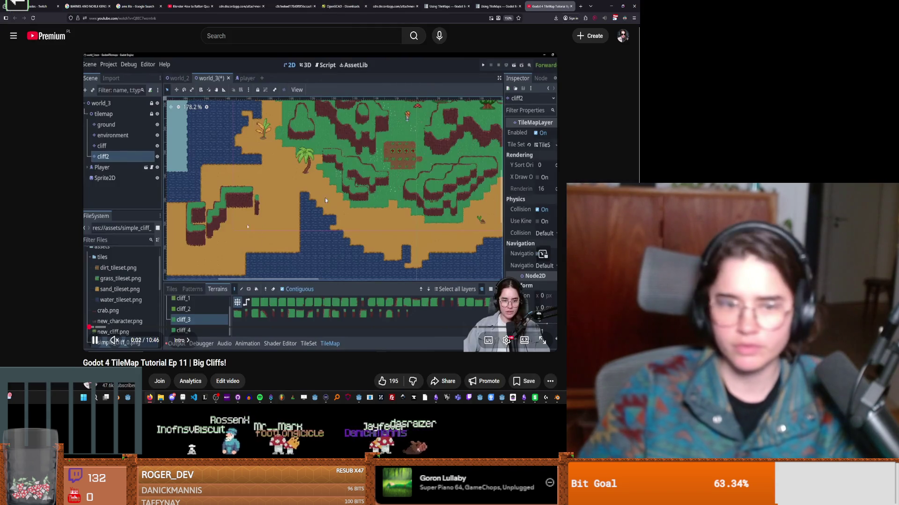
{"action": "left_click", "coordinate": [326, 200]}
{"action": "scroll", "coordinate": [352, 227], "scroll_direction": "down", "scroll_amount": 5}
{"action": "left_click", "coordinate": [151, 185]}
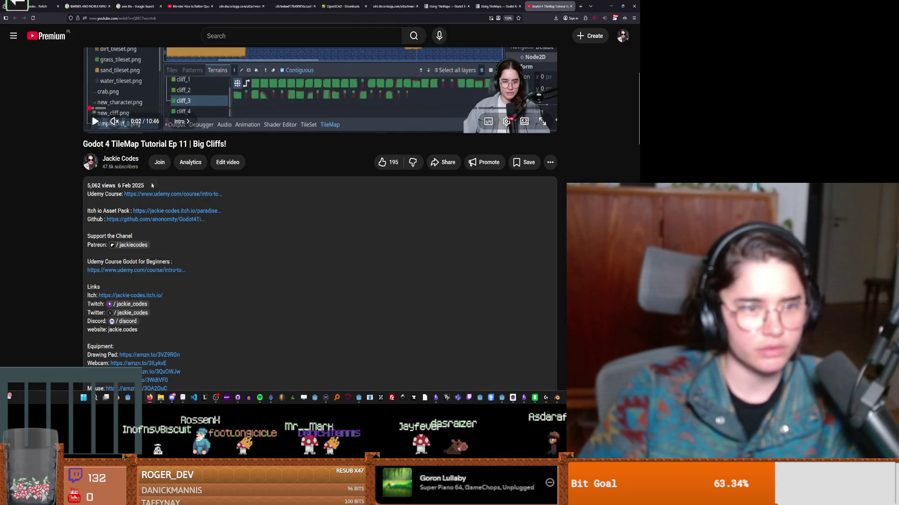
Step: Scroll back up to the tutorial's video player, then return to Discord
{"action": "scroll", "coordinate": [313, 211], "scroll_direction": "up", "scroll_amount": 3}
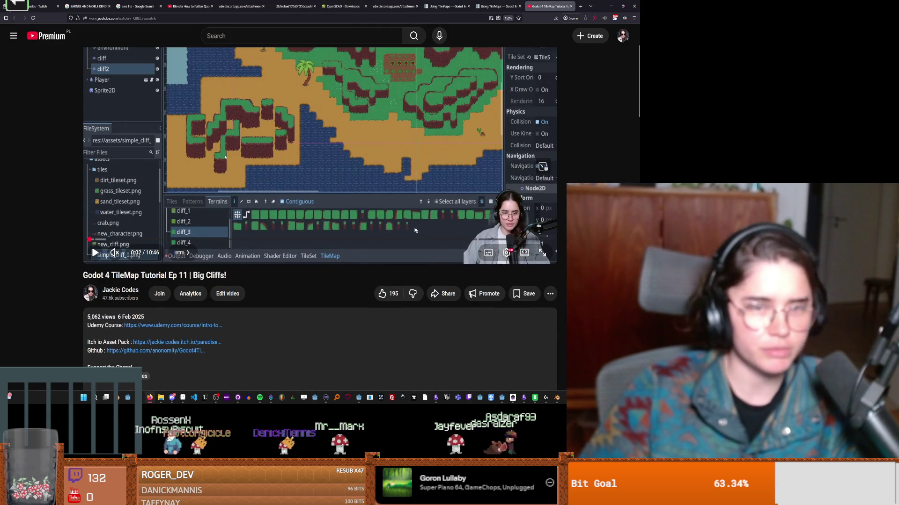
{"action": "scroll", "coordinate": [416, 231], "scroll_direction": "up", "scroll_amount": 2}
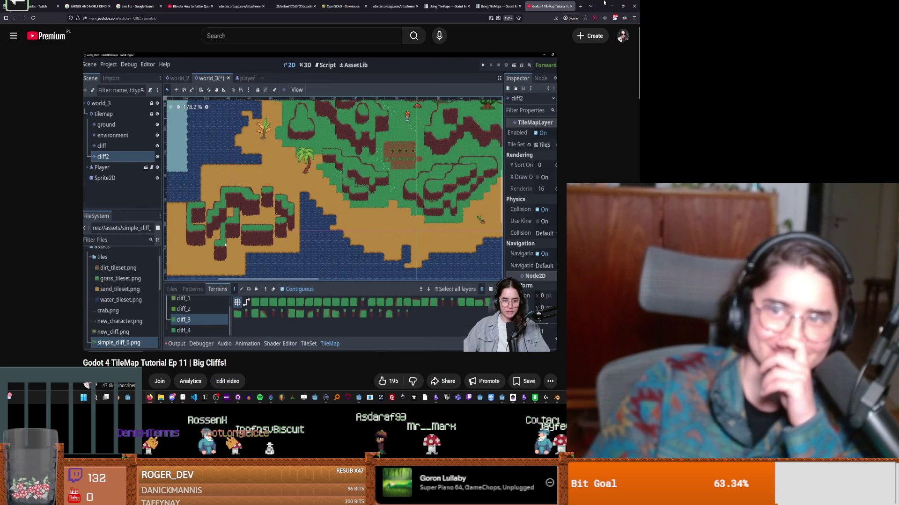
{"action": "key", "text": "alt+Tab"}
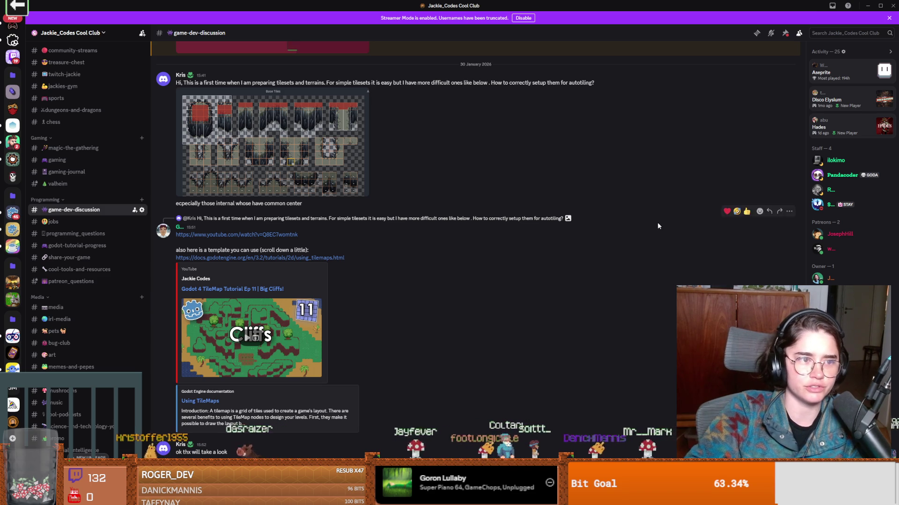
Step: Start a screen snip, then bring the Blender window to the front
{"action": "key", "text": "super+shift+s"}
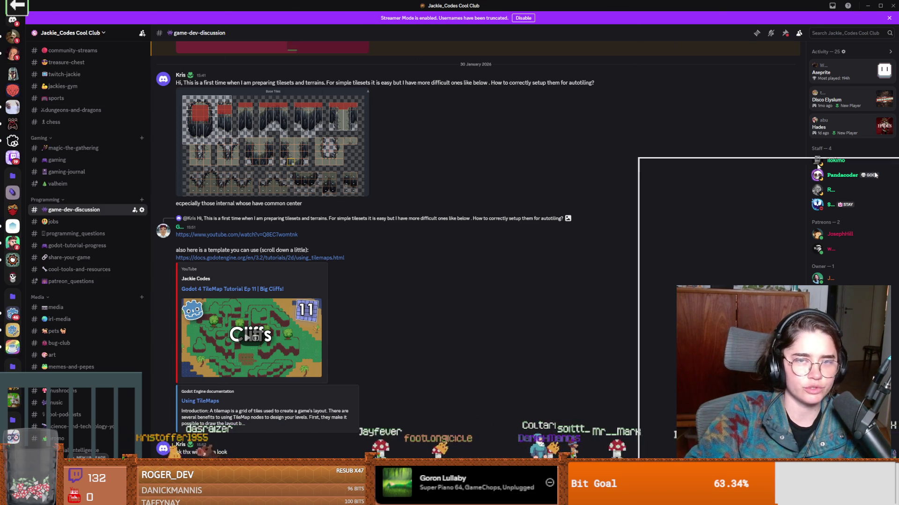
{"action": "key", "text": "alt+Tab"}
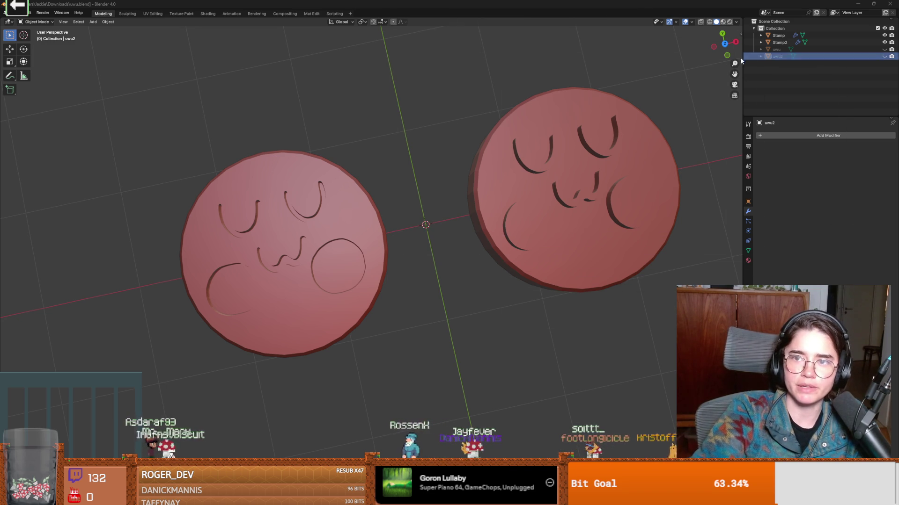
Step: Close both Blender windows and answer the save prompt to quit Blender
{"action": "left_click_drag", "start_coordinate": [662, 36], "coordinate": [740, 182]}
{"action": "left_click", "coordinate": [733, 162]}
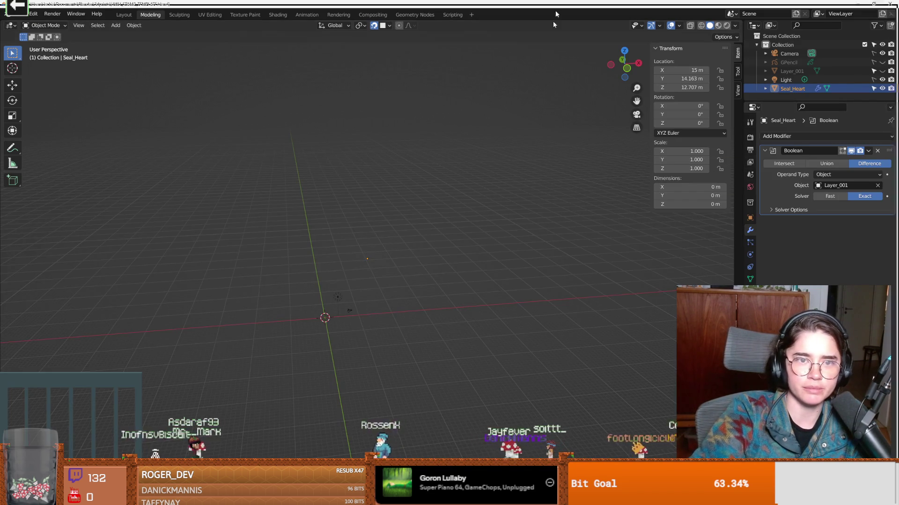
{"action": "left_click_drag", "start_coordinate": [796, 4], "coordinate": [791, 203]}
{"action": "left_click", "coordinate": [791, 203]}
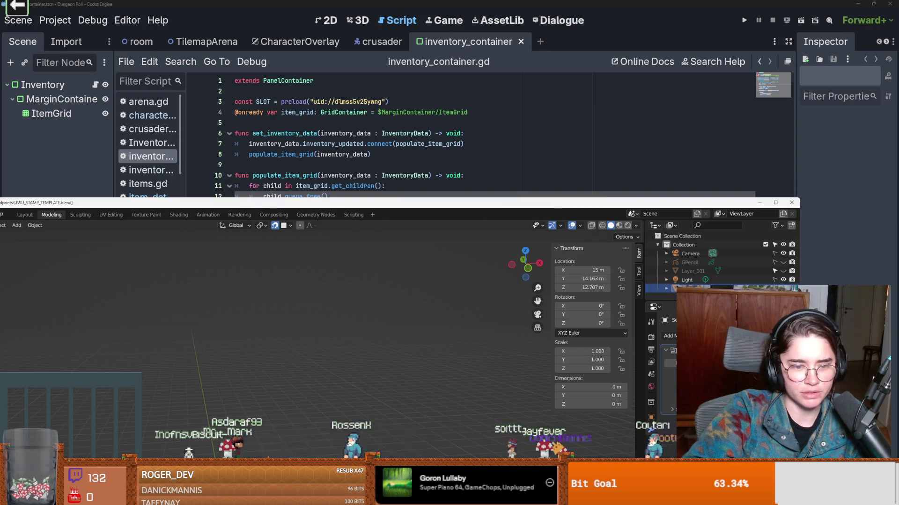
{"action": "left_click", "coordinate": [370, 461]}
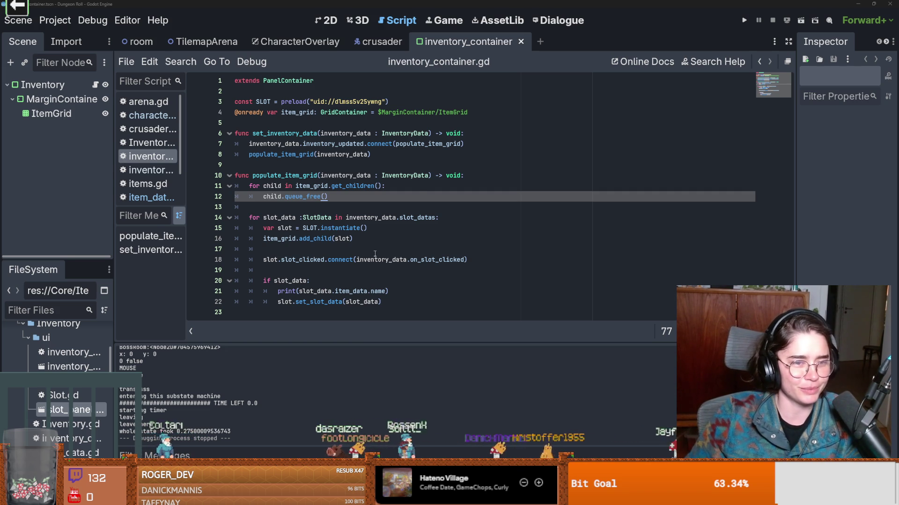
Step: In the 2D view, save the inventory_container scene with the Inventory node selected
{"action": "left_click", "coordinate": [290, 164]}
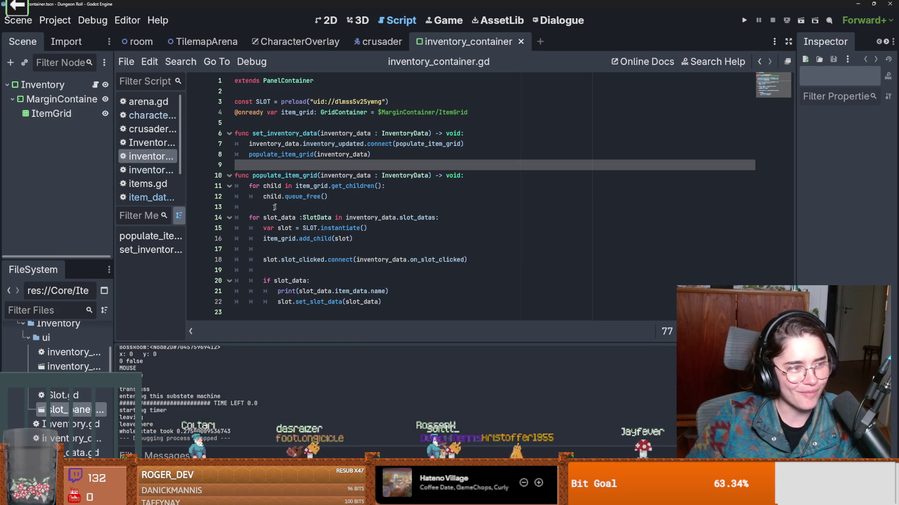
{"action": "left_click_drag", "start_coordinate": [114, 253], "coordinate": [142, 253]}
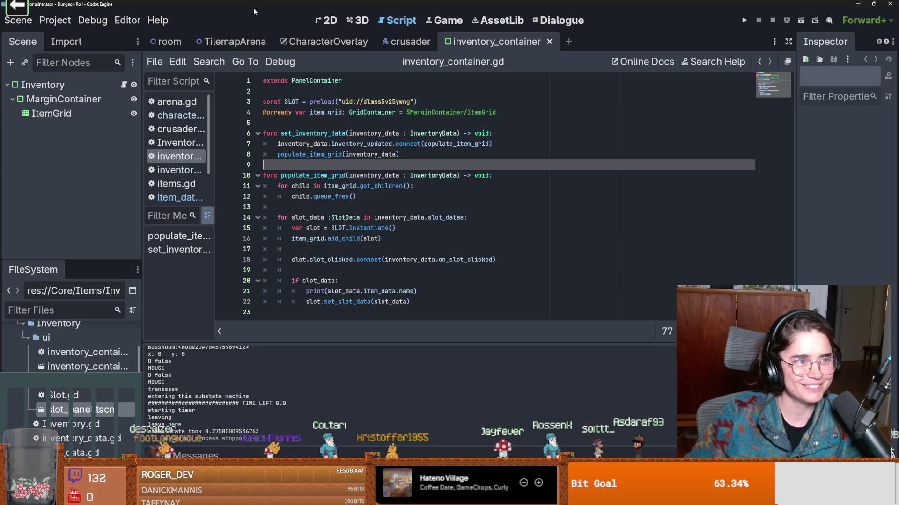
{"action": "left_click", "coordinate": [327, 20]}
{"action": "scroll", "coordinate": [259, 205], "scroll_direction": "down", "scroll_amount": 1}
{"action": "key", "text": "ctrl+s"}
{"action": "left_click_drag", "start_coordinate": [90, 263], "coordinate": [90, 347]}
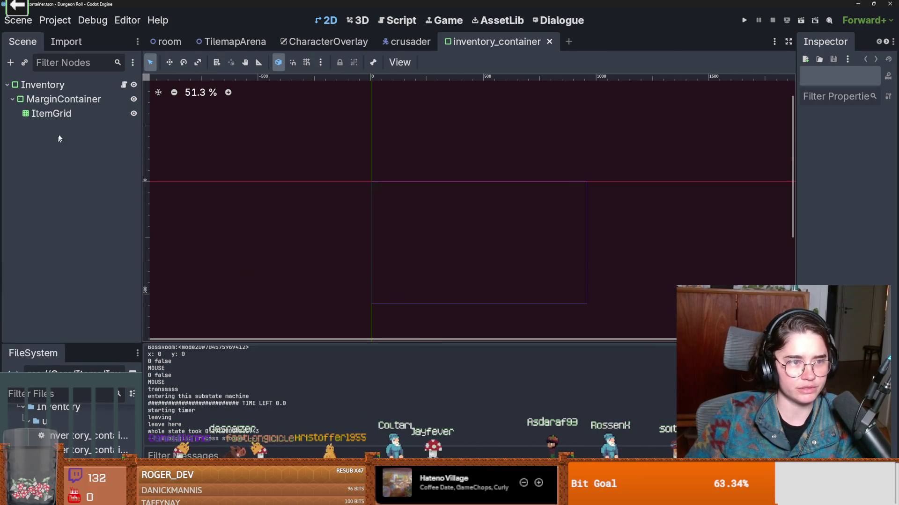
{"action": "left_click", "coordinate": [68, 91]}
{"action": "key", "text": "ctrl+s"}
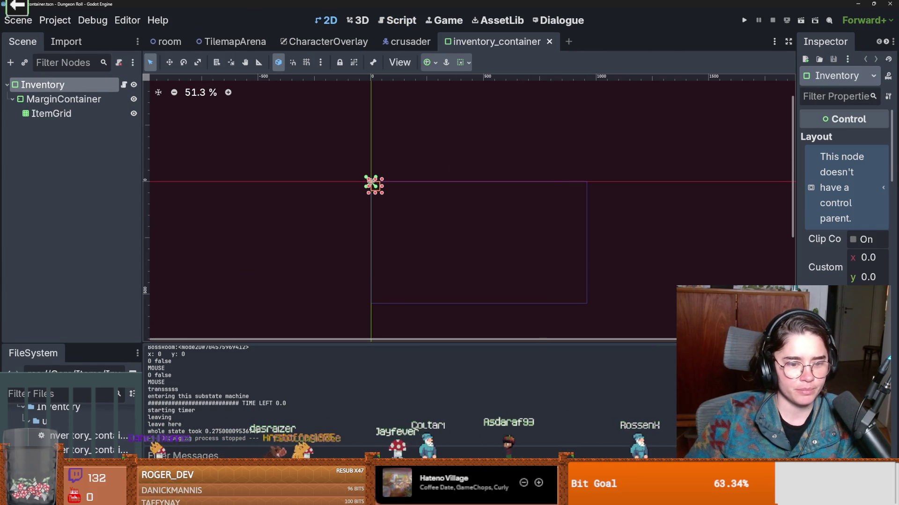
{"action": "key", "text": "alt+Tab"}
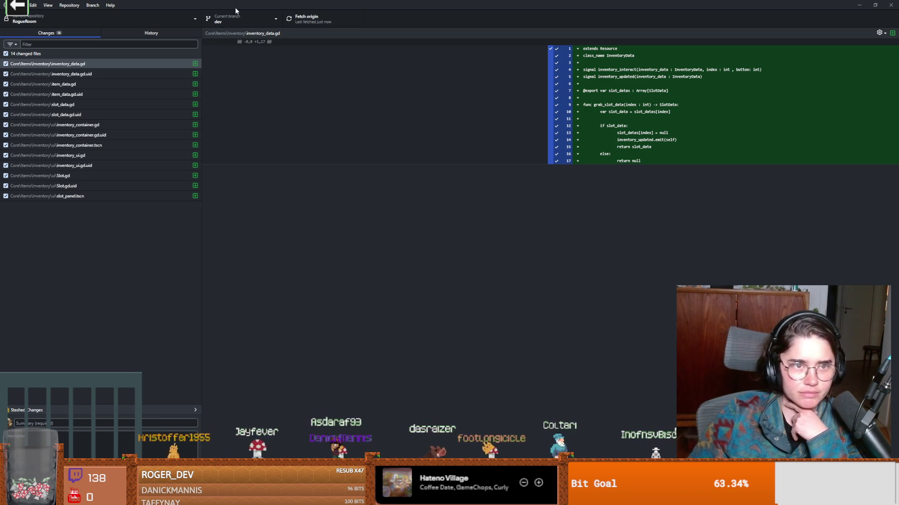
Step: Check the Current branch list in GitHub Desktop, then go back to Godot
{"action": "left_click", "coordinate": [229, 19]}
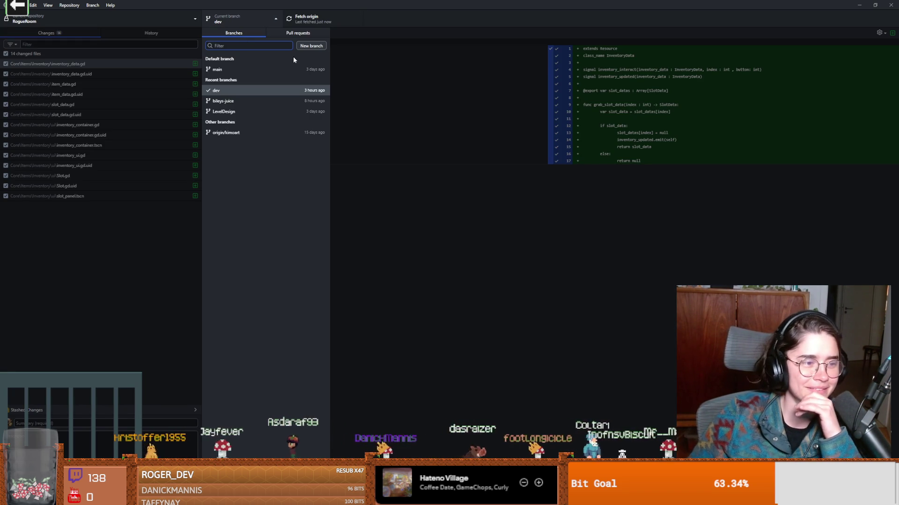
{"action": "left_click", "coordinate": [354, 103]}
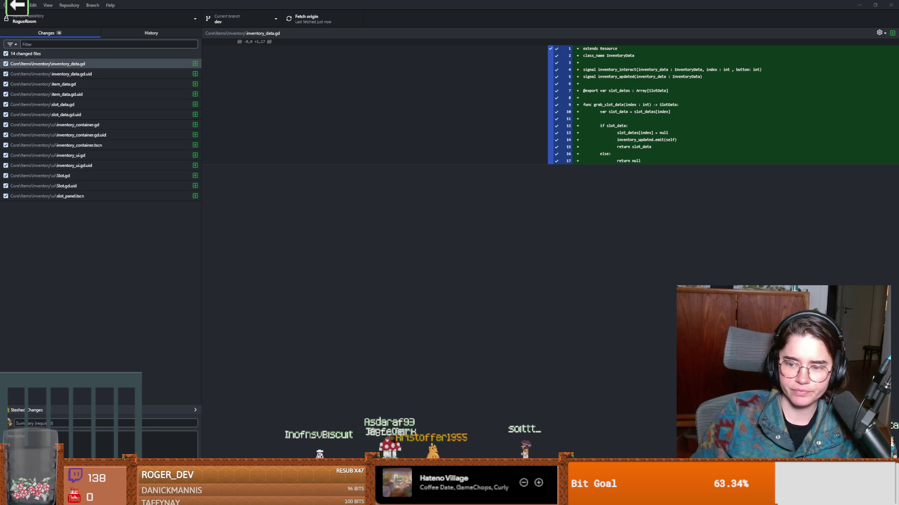
{"action": "key", "text": "alt+Tab"}
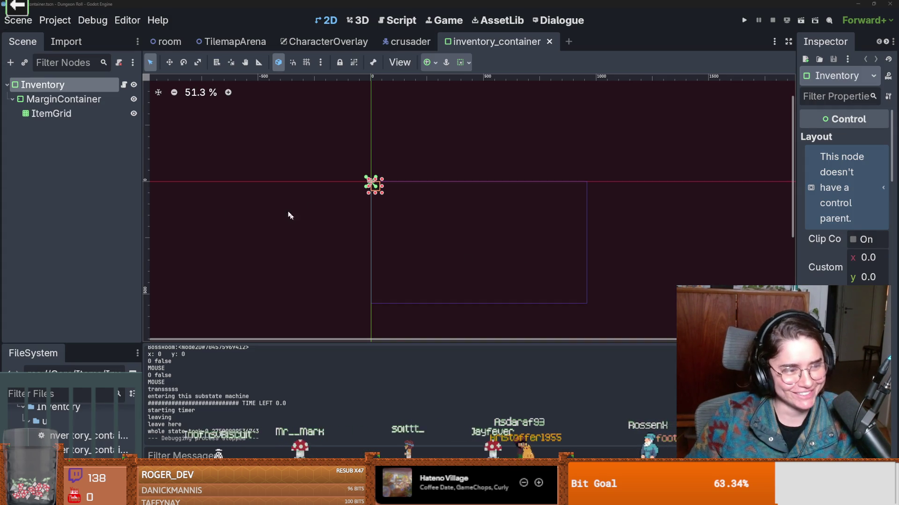
Step: Inspect the ItemGrid's grid settings in inventory_container with a wider inspector
{"action": "scroll", "coordinate": [435, 183], "scroll_direction": "up", "scroll_amount": 3}
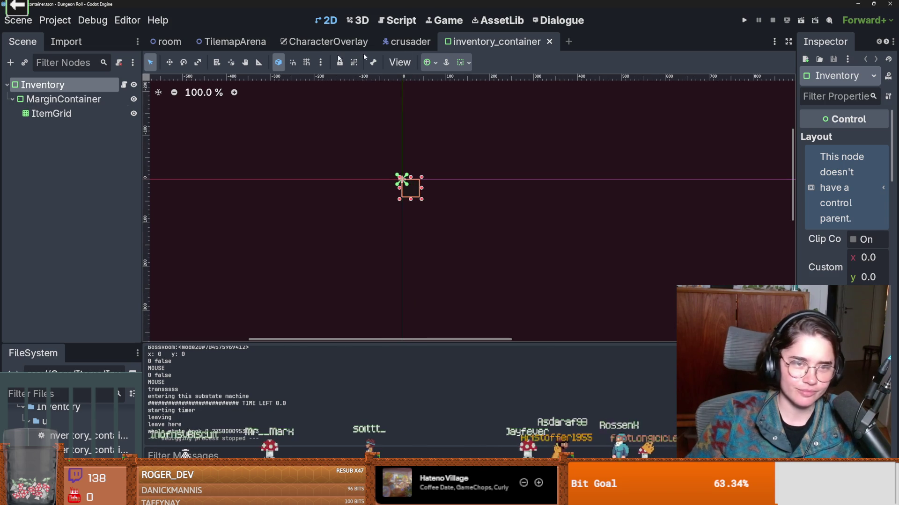
{"action": "left_click_drag", "start_coordinate": [49, 345], "coordinate": [49, 178]}
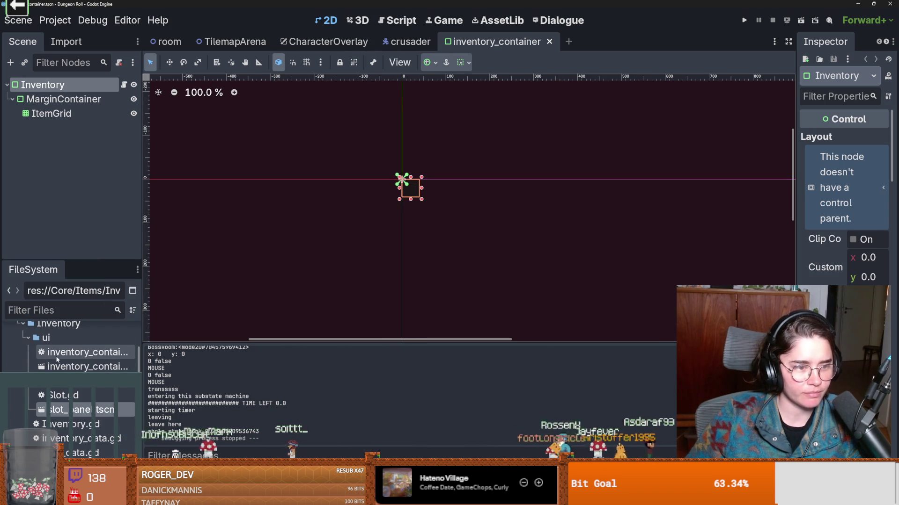
{"action": "left_click", "coordinate": [61, 367]}
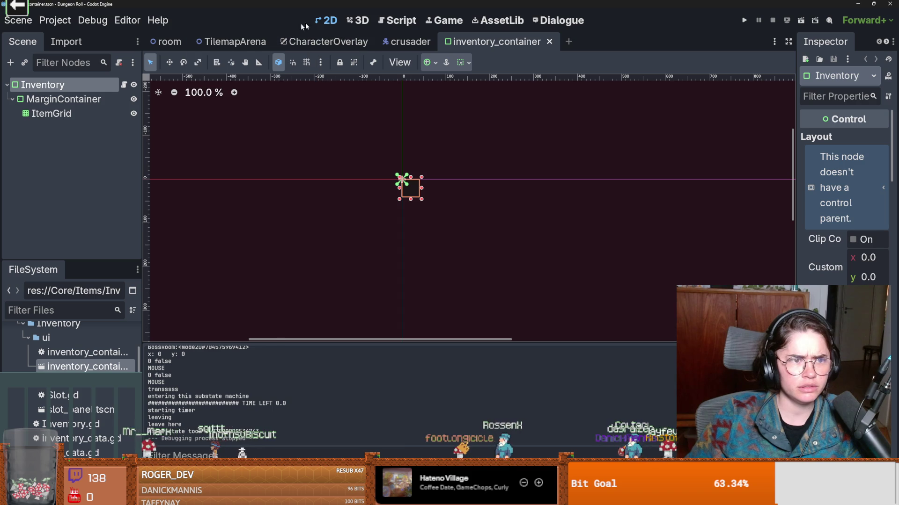
{"action": "left_click", "coordinate": [64, 114]}
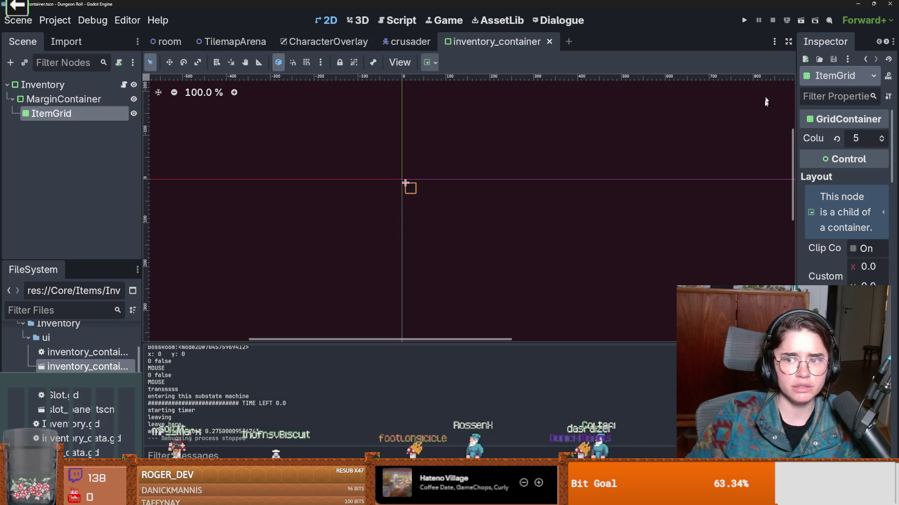
{"action": "left_click_drag", "start_coordinate": [794, 215], "coordinate": [529, 216]}
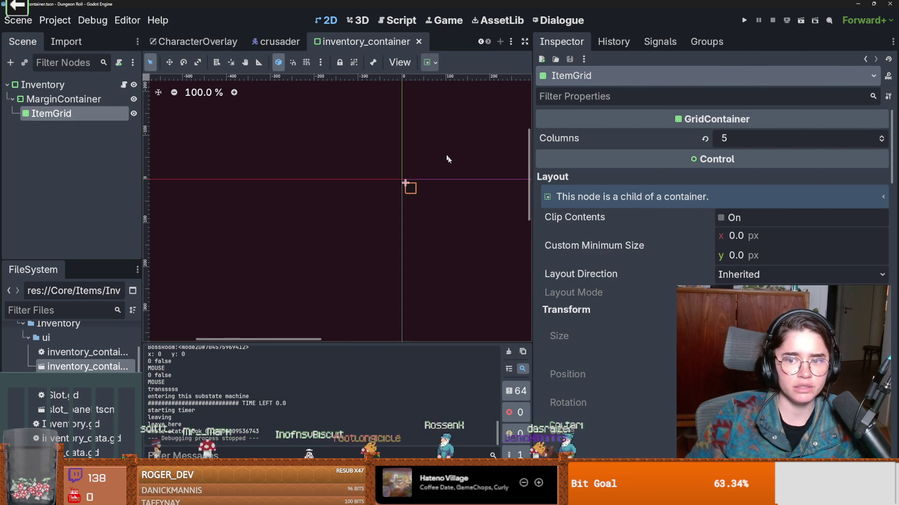
Step: In CharacterOverlay, read a TrinketPanel's 32×32 minimum size and open trinket_panel in the editor
{"action": "left_click", "coordinate": [206, 41]}
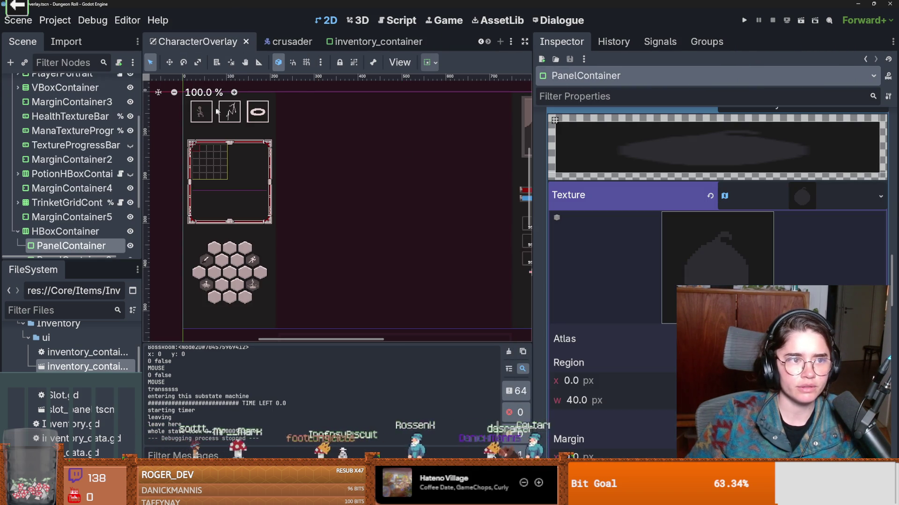
{"action": "scroll", "coordinate": [361, 176], "scroll_direction": "down", "scroll_amount": 4}
{"action": "scroll", "coordinate": [407, 204], "scroll_direction": "up", "scroll_amount": 8}
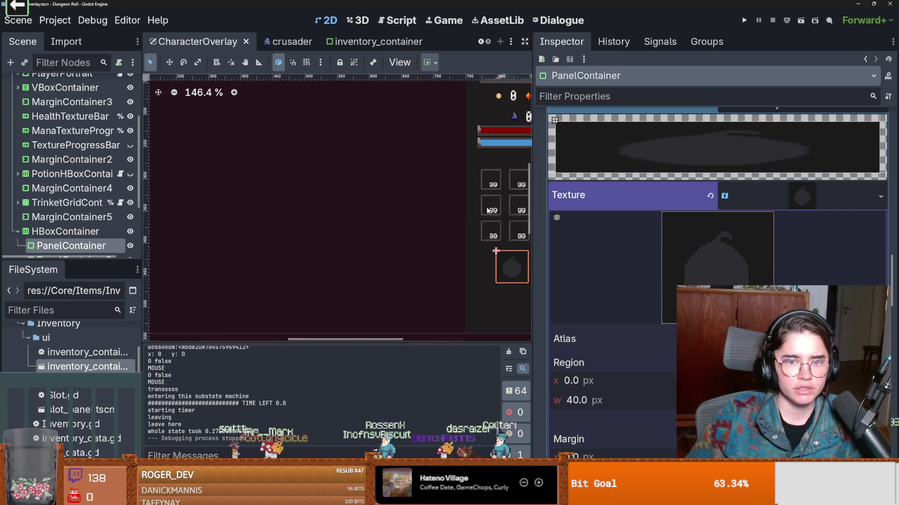
{"action": "scroll", "coordinate": [407, 204], "scroll_direction": "up", "scroll_amount": 3}
{"action": "left_click", "coordinate": [377, 172]}
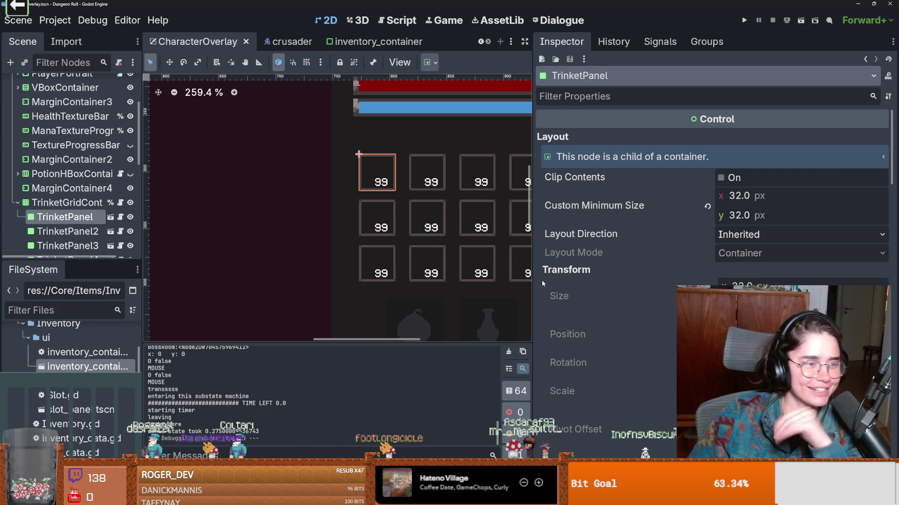
{"action": "scroll", "coordinate": [616, 311], "scroll_direction": "down", "scroll_amount": 2}
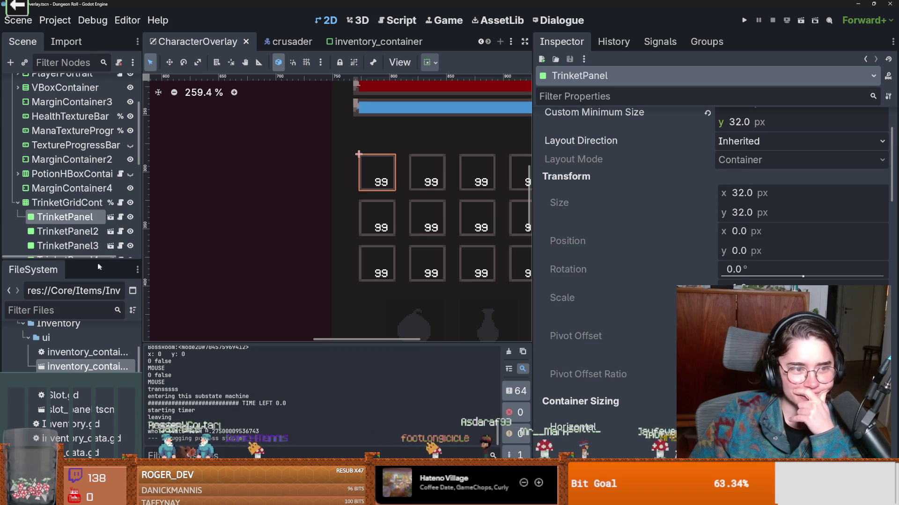
{"action": "left_click_drag", "start_coordinate": [70, 260], "coordinate": [71, 358]}
{"action": "scroll", "coordinate": [405, 270], "scroll_direction": "down", "scroll_amount": 2}
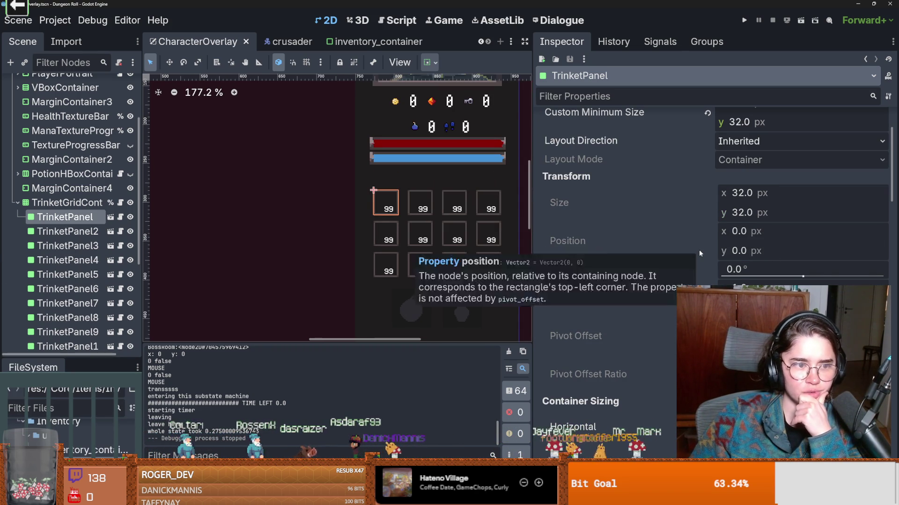
{"action": "scroll", "coordinate": [698, 249], "scroll_direction": "up", "scroll_amount": 2}
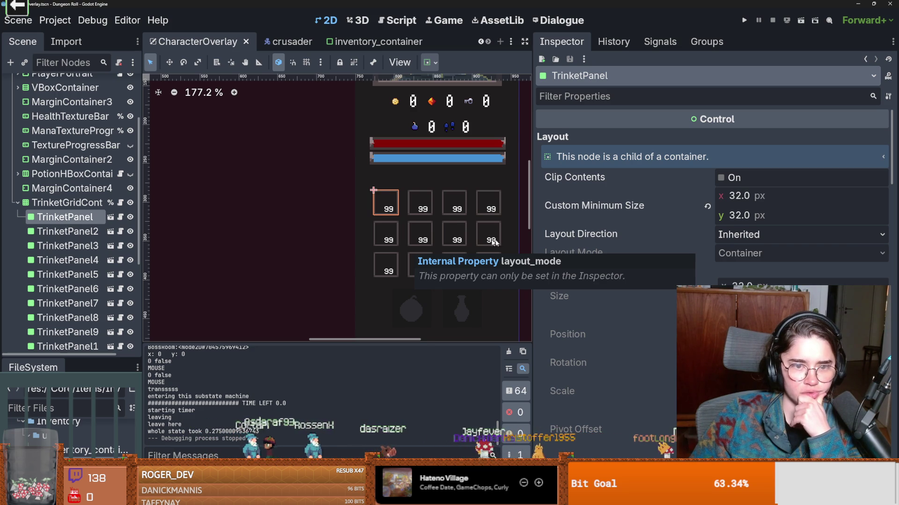
{"action": "scroll", "coordinate": [383, 228], "scroll_direction": "up", "scroll_amount": 5}
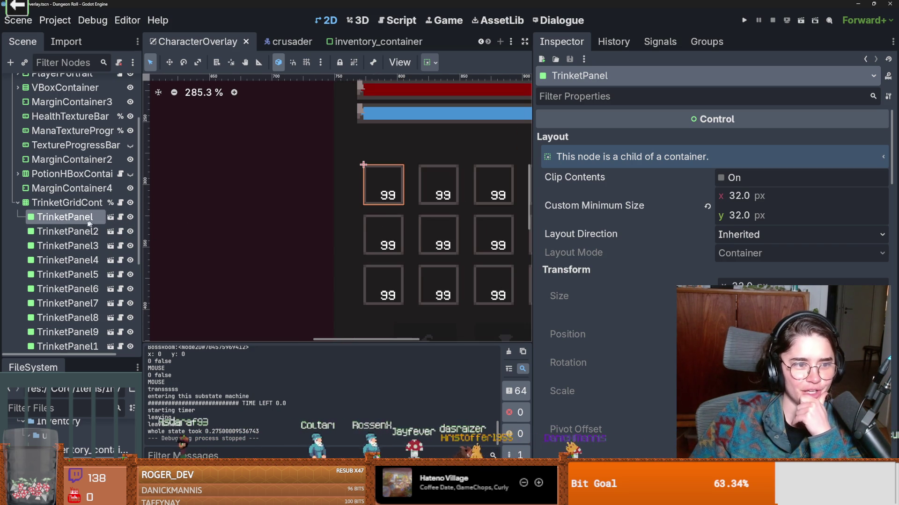
{"action": "left_click", "coordinate": [110, 217]}
Step: Inspect the trinket_panel's TextureRect properties and narrow the inspector
{"action": "scroll", "coordinate": [259, 214], "scroll_direction": "up", "scroll_amount": 2}
{"action": "scroll", "coordinate": [382, 211], "scroll_direction": "up", "scroll_amount": 15}
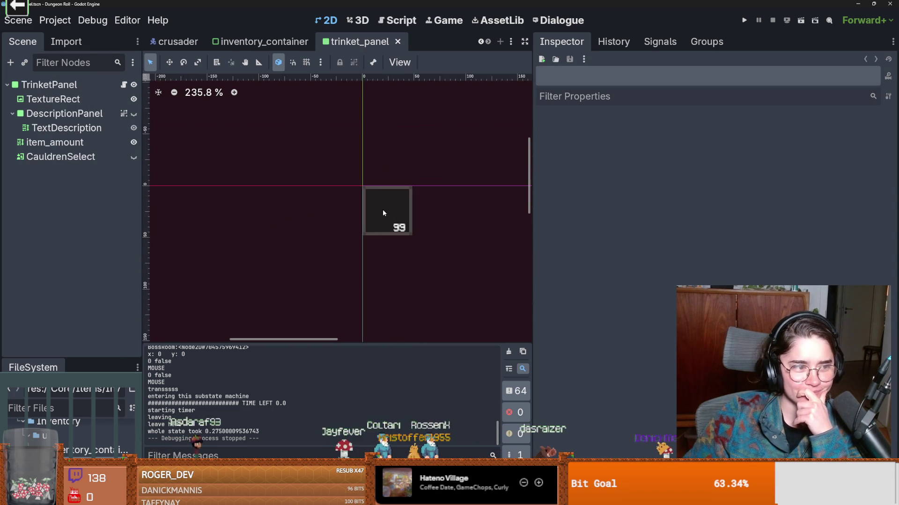
{"action": "scroll", "coordinate": [302, 217], "scroll_direction": "down", "scroll_amount": 1}
{"action": "scroll", "coordinate": [318, 241], "scroll_direction": "up", "scroll_amount": 3}
{"action": "left_click", "coordinate": [317, 241]}
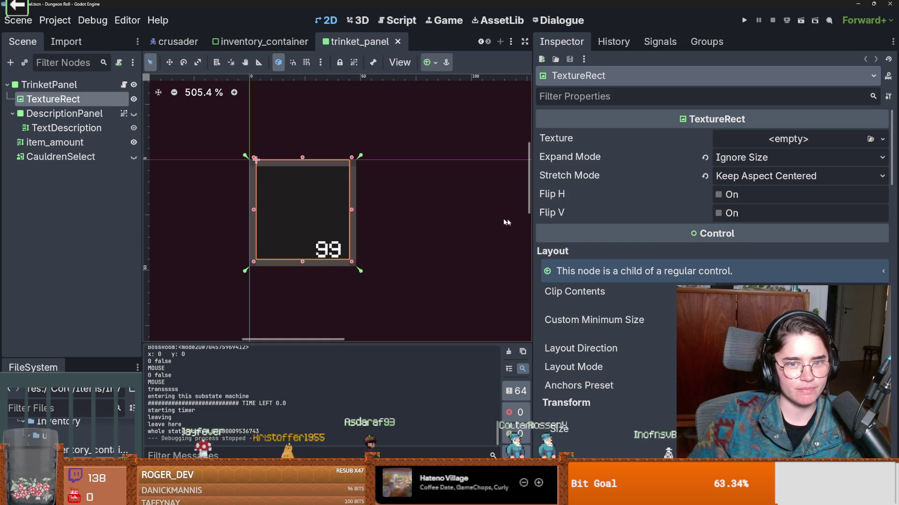
{"action": "left_click_drag", "start_coordinate": [533, 222], "coordinate": [698, 197]}
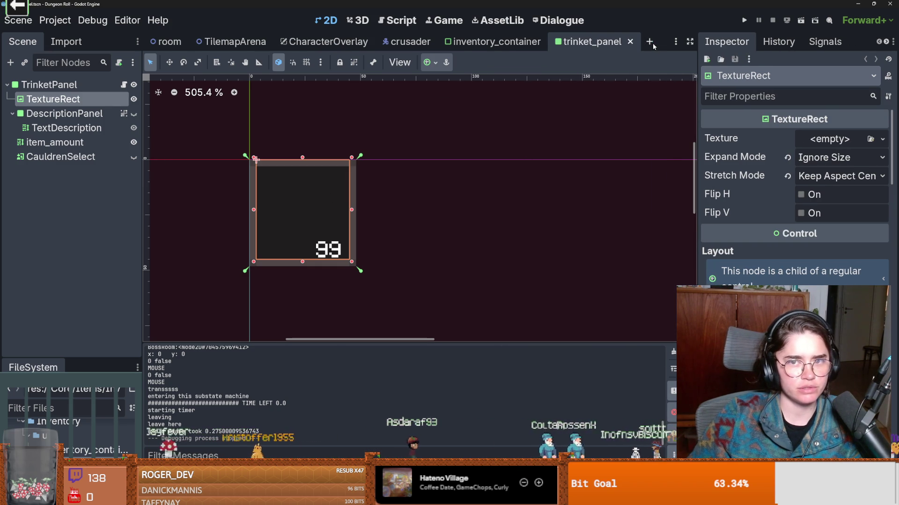
Step: Open slot_panel.tscn from the FileSystem dock in a new scene tab and save it
{"action": "left_click", "coordinate": [649, 42]}
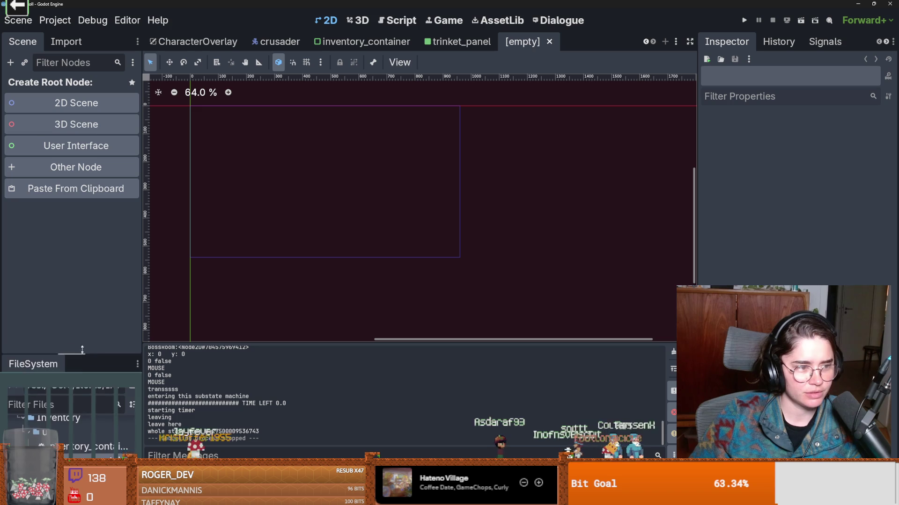
{"action": "left_click_drag", "start_coordinate": [81, 359], "coordinate": [80, 259]}
{"action": "scroll", "coordinate": [80, 347], "scroll_direction": "down", "scroll_amount": 2}
{"action": "scroll", "coordinate": [79, 346], "scroll_direction": "up", "scroll_amount": 2}
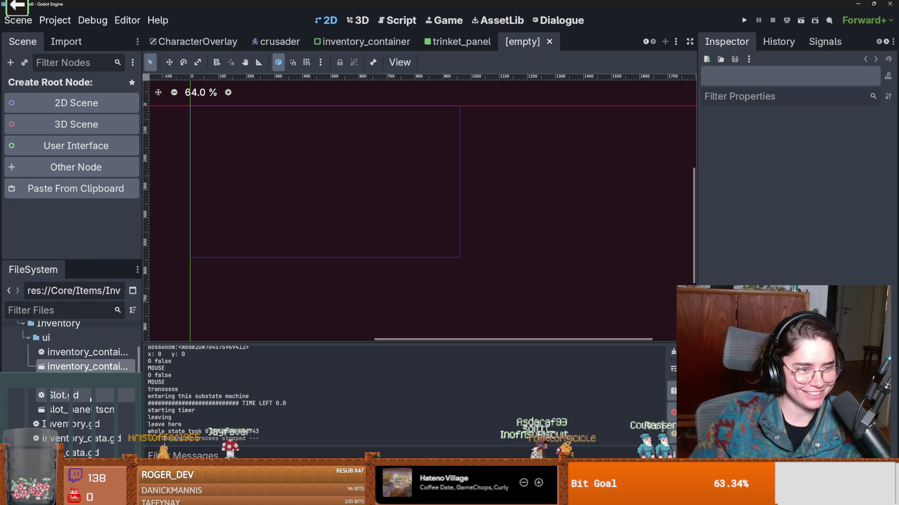
{"action": "double_click", "coordinate": [82, 409]}
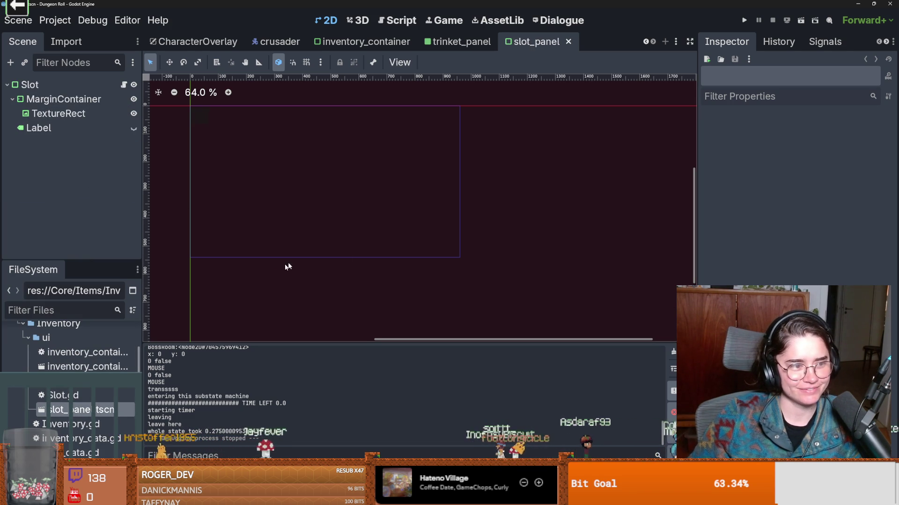
{"action": "key", "text": "ctrl+s"}
Step: Pan the canvas to frame the slot and select the Slot root node
{"action": "scroll", "coordinate": [302, 159], "scroll_direction": "up", "scroll_amount": 3}
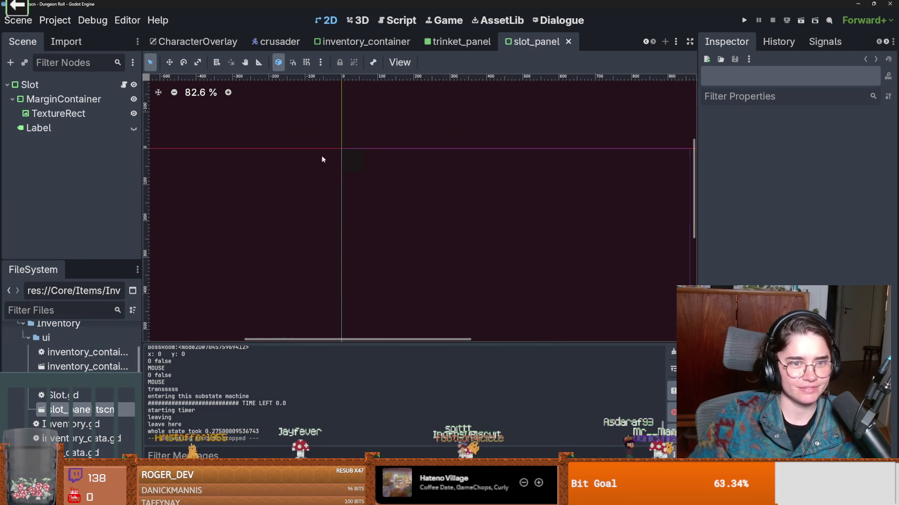
{"action": "middle_click_drag", "start_coordinate": [325, 167], "coordinate": [325, 171]}
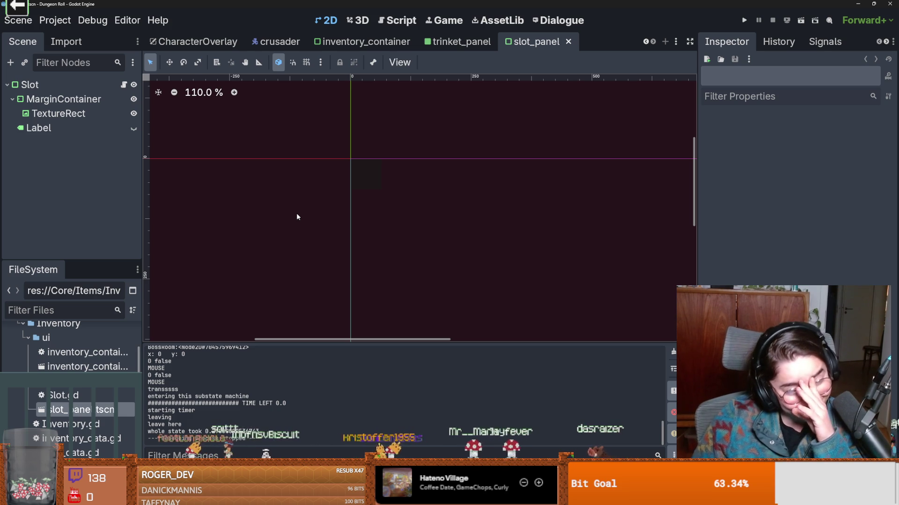
{"action": "middle_click_drag", "start_coordinate": [269, 173], "coordinate": [304, 180]}
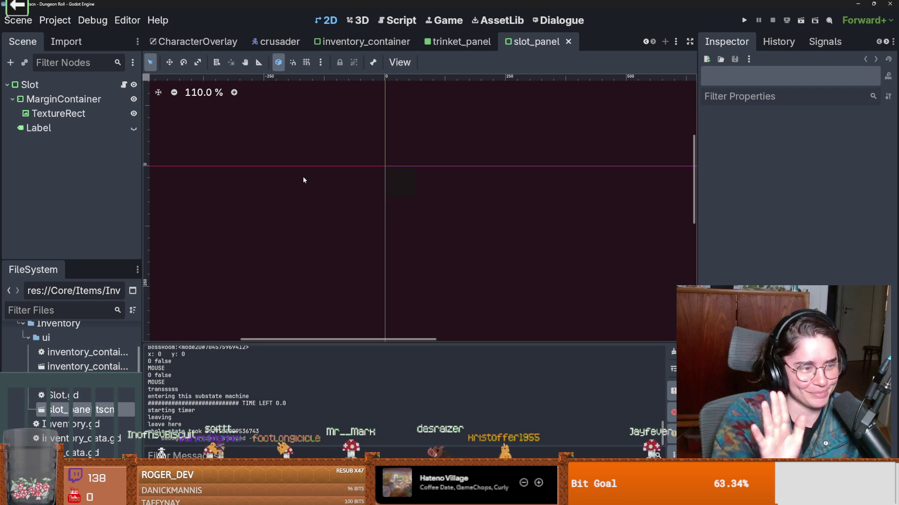
{"action": "middle_click_drag", "start_coordinate": [373, 184], "coordinate": [431, 190]}
{"action": "left_click", "coordinate": [29, 84]}
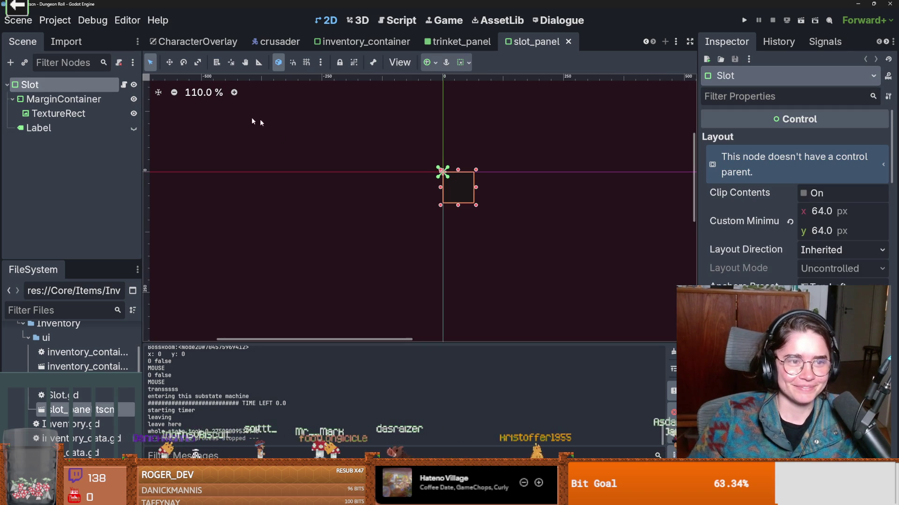
Step: Change the Slot's Custom Minimum Size x and y from 64 to 32 px
{"action": "scroll", "coordinate": [492, 159], "scroll_direction": "up", "scroll_amount": 2}
{"action": "key", "text": "ctrl+s"}
{"action": "scroll", "coordinate": [478, 205], "scroll_direction": "up", "scroll_amount": 6}
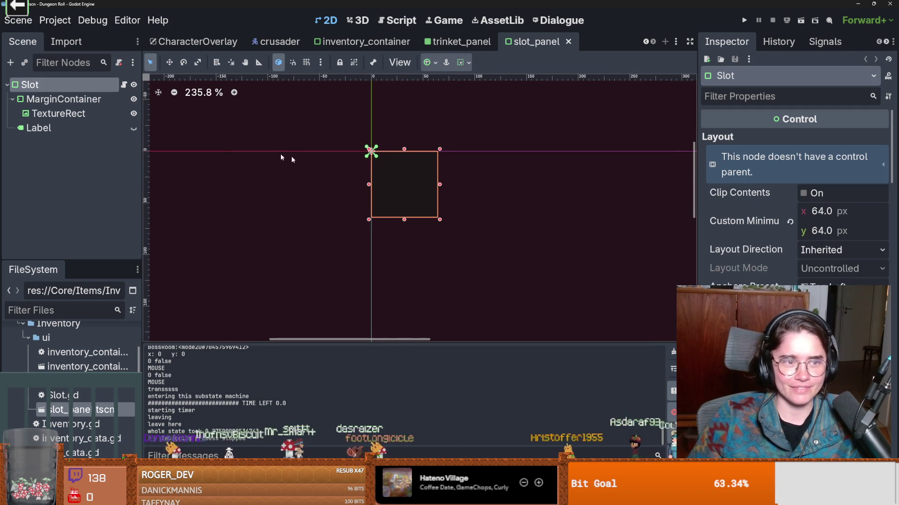
{"action": "left_click", "coordinate": [820, 211]}
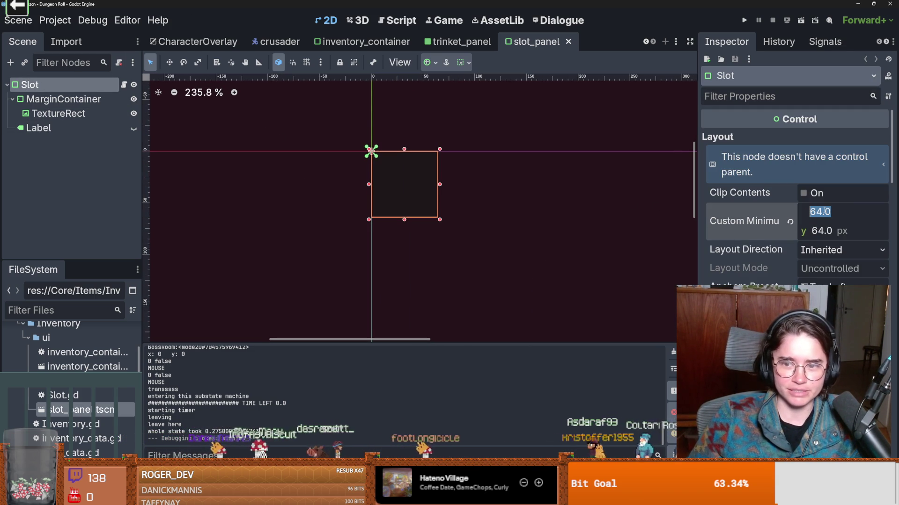
{"action": "type", "text": "32"}
{"action": "key", "text": "Tab"}
{"action": "type", "text": "32"}
{"action": "key", "text": "Return"}
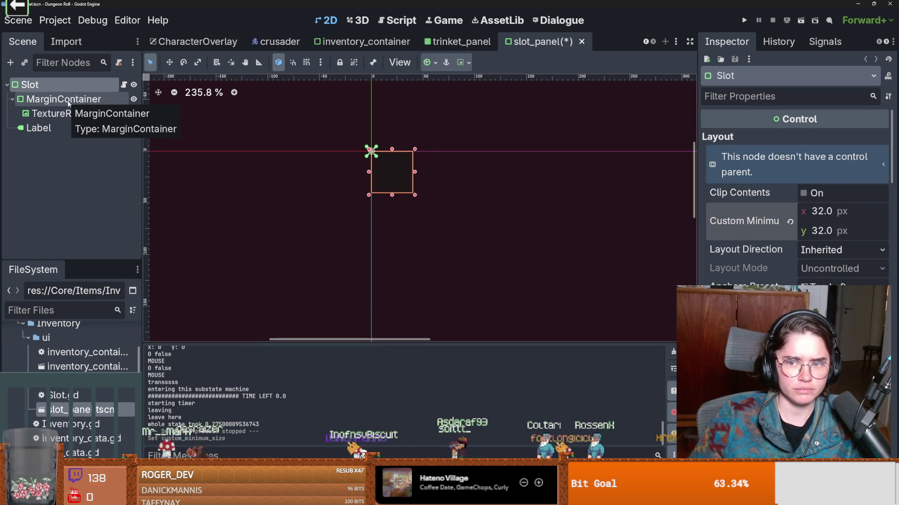
{"action": "left_click", "coordinate": [821, 211]}
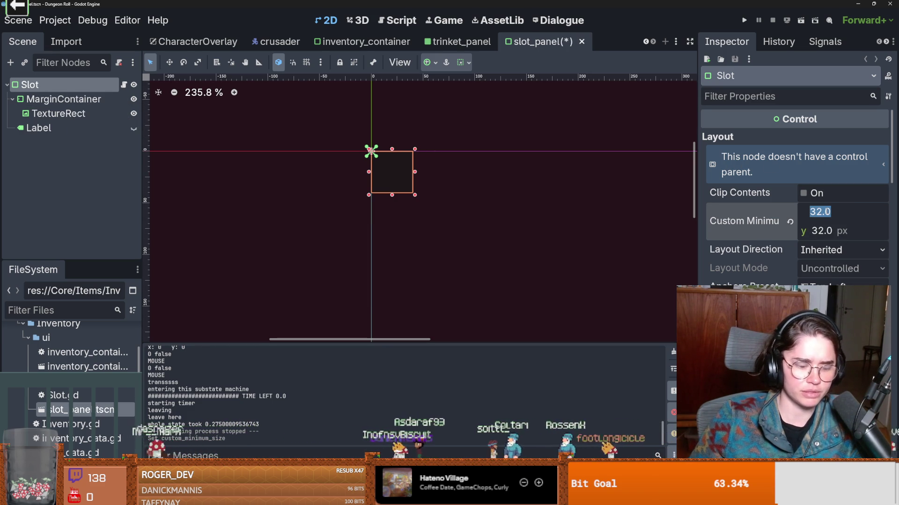
{"action": "left_click", "coordinate": [371, 150]}
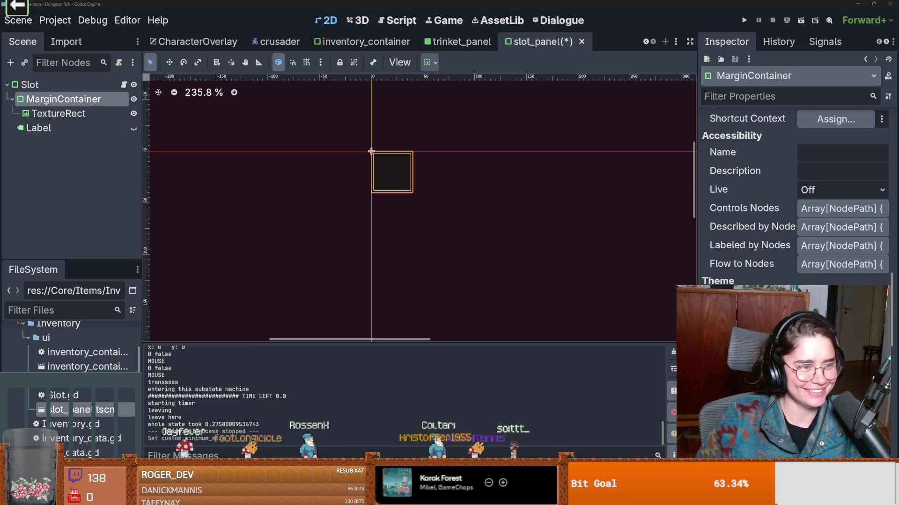
Step: Step through Label, Slot, MarginContainer and TextureRect to verify 2 px margins, then save slot_panel
{"action": "scroll", "coordinate": [328, 307], "scroll_direction": "up", "scroll_amount": 1}
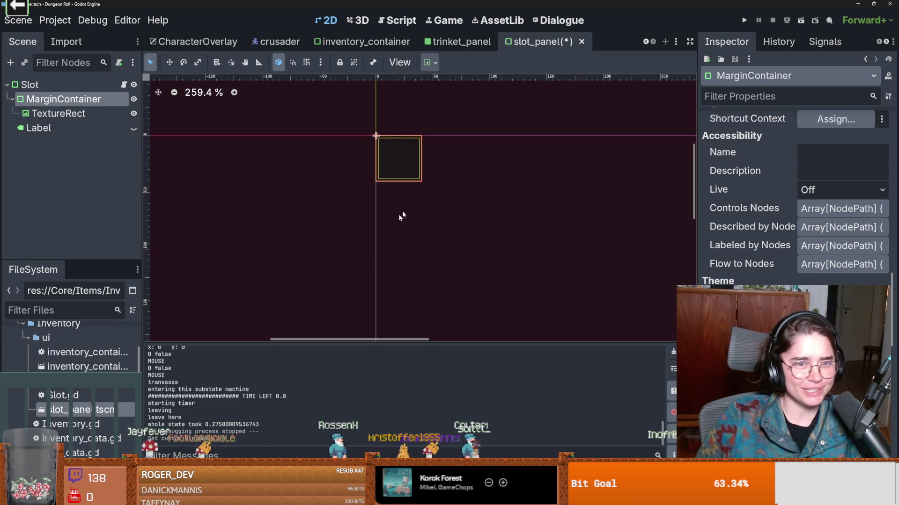
{"action": "scroll", "coordinate": [453, 150], "scroll_direction": "up", "scroll_amount": 2}
{"action": "scroll", "coordinate": [389, 217], "scroll_direction": "up", "scroll_amount": 6}
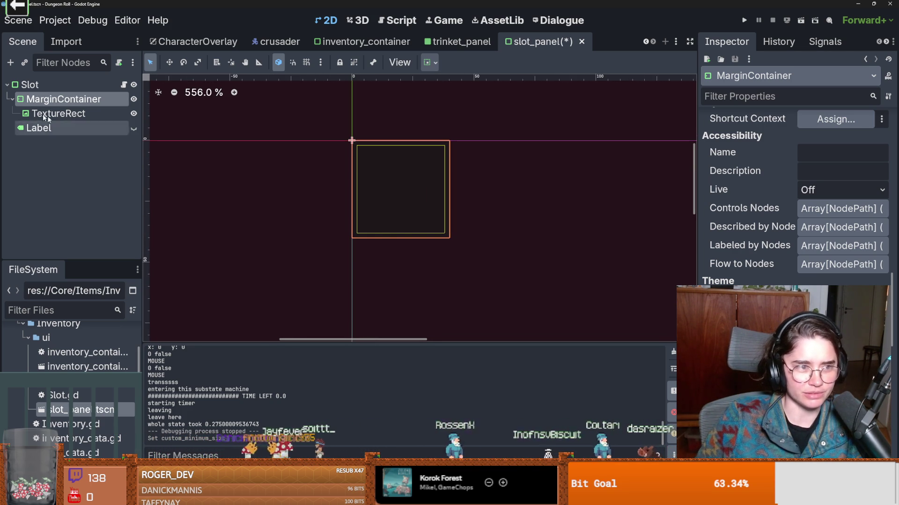
{"action": "scroll", "coordinate": [796, 196], "scroll_direction": "down", "scroll_amount": 4}
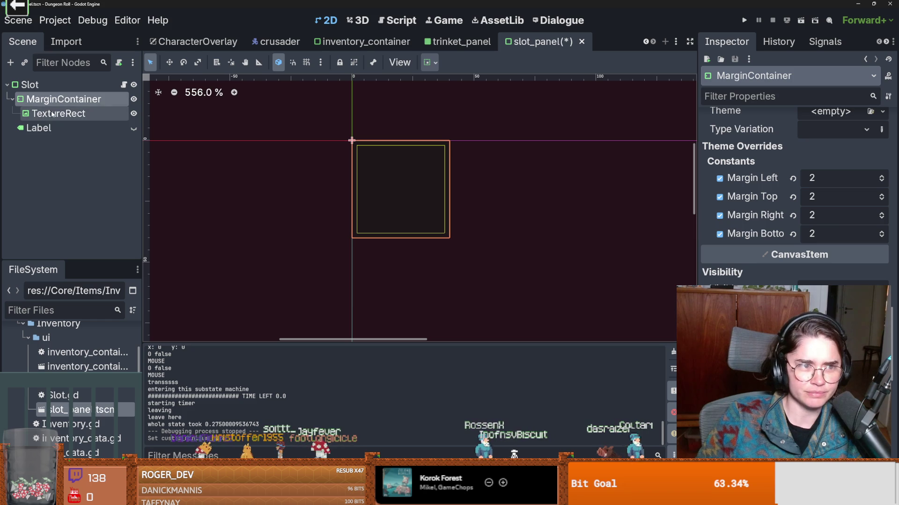
{"action": "left_click", "coordinate": [52, 129]}
{"action": "left_click", "coordinate": [30, 84]}
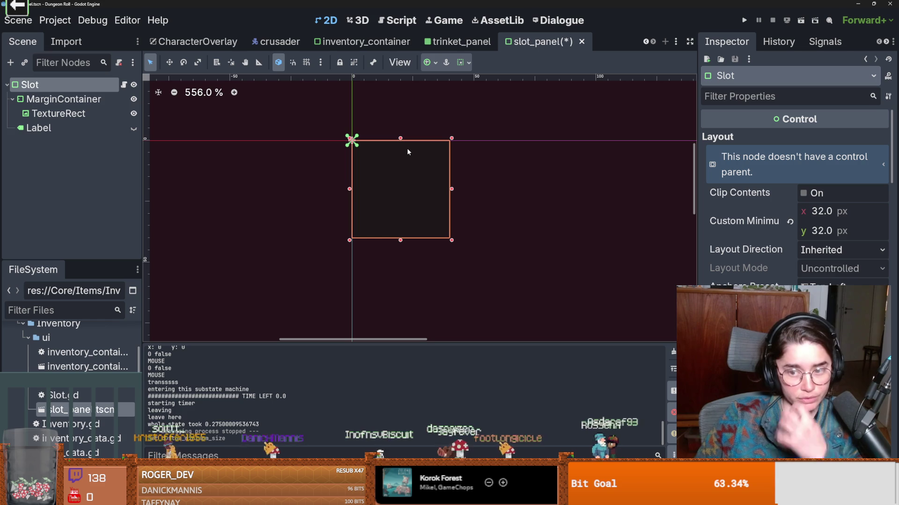
{"action": "left_click", "coordinate": [63, 100]}
{"action": "left_click", "coordinate": [60, 114]}
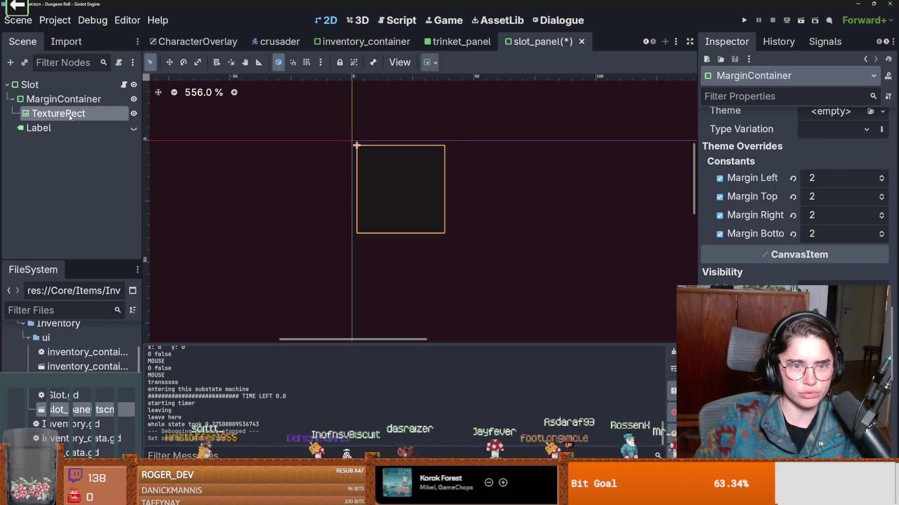
{"action": "key", "text": "ctrl+s"}
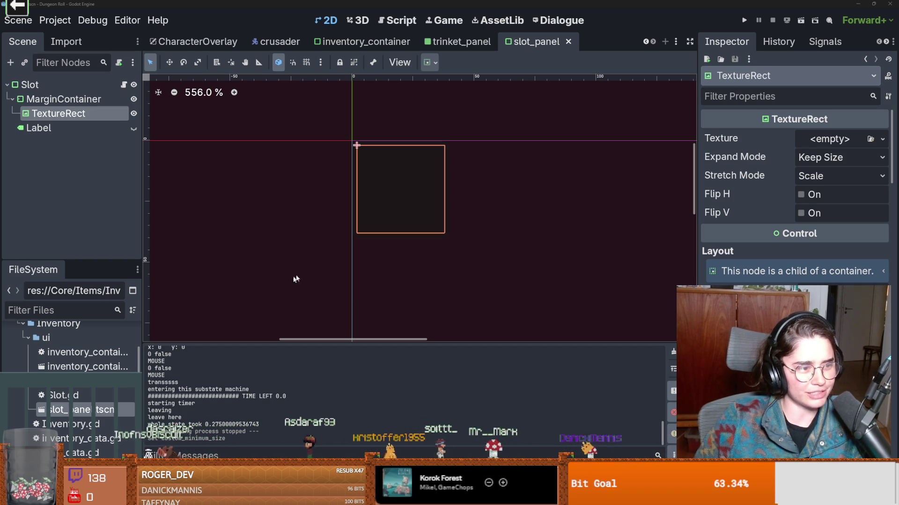
{"action": "scroll", "coordinate": [223, 301], "scroll_direction": "down", "scroll_amount": 2}
{"action": "scroll", "coordinate": [244, 291], "scroll_direction": "up", "scroll_amount": 2}
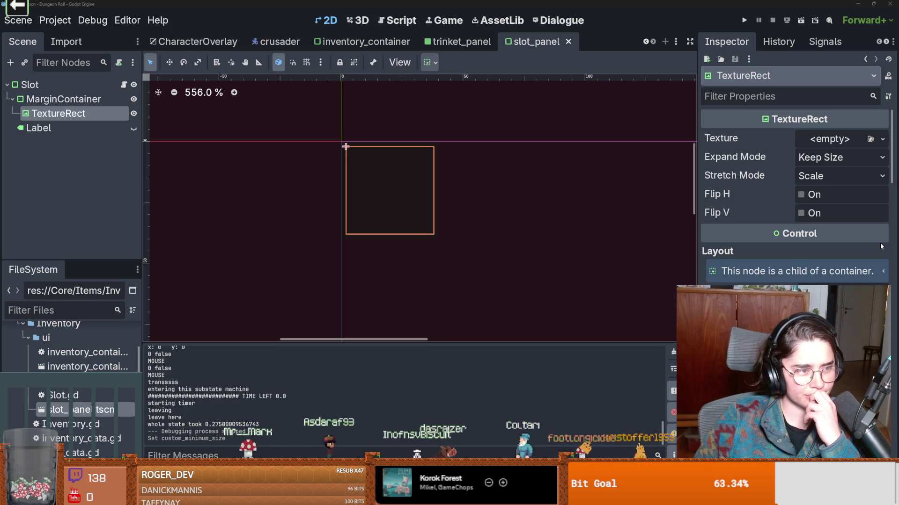
{"action": "scroll", "coordinate": [486, 212], "scroll_direction": "up", "scroll_amount": 1}
{"action": "middle_click_drag", "start_coordinate": [383, 186], "coordinate": [478, 204]}
{"action": "scroll", "coordinate": [504, 203], "scroll_direction": "up", "scroll_amount": 3}
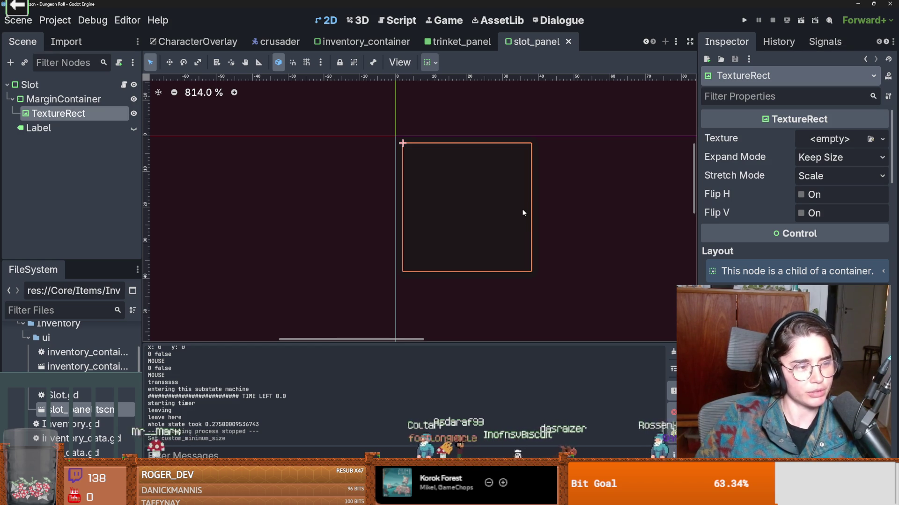
{"action": "scroll", "coordinate": [532, 207], "scroll_direction": "up", "scroll_amount": 2}
{"action": "left_click", "coordinate": [30, 85]}
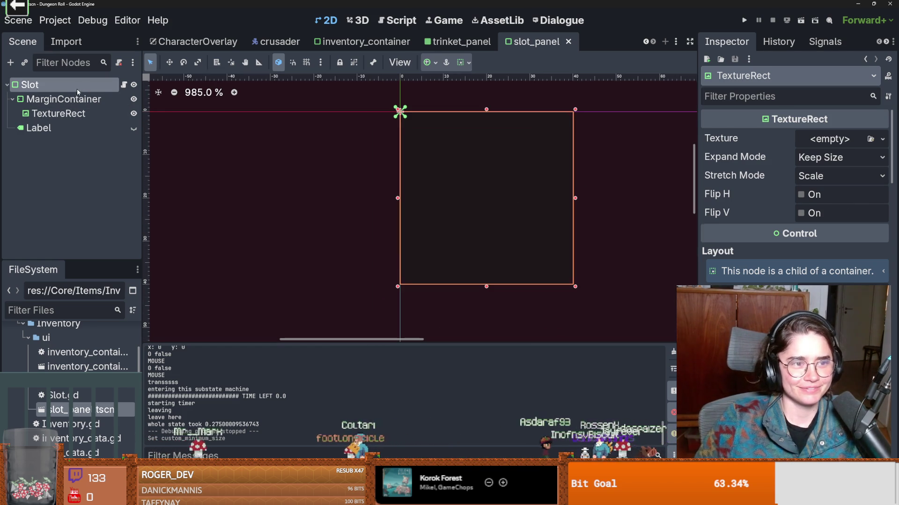
Step: Recentre and zoom the view on the 32×32 Slot box, then save the slot_panel scene
{"action": "middle_click_drag", "start_coordinate": [519, 180], "coordinate": [412, 163]}
{"action": "scroll", "coordinate": [412, 163], "scroll_direction": "down", "scroll_amount": 4}
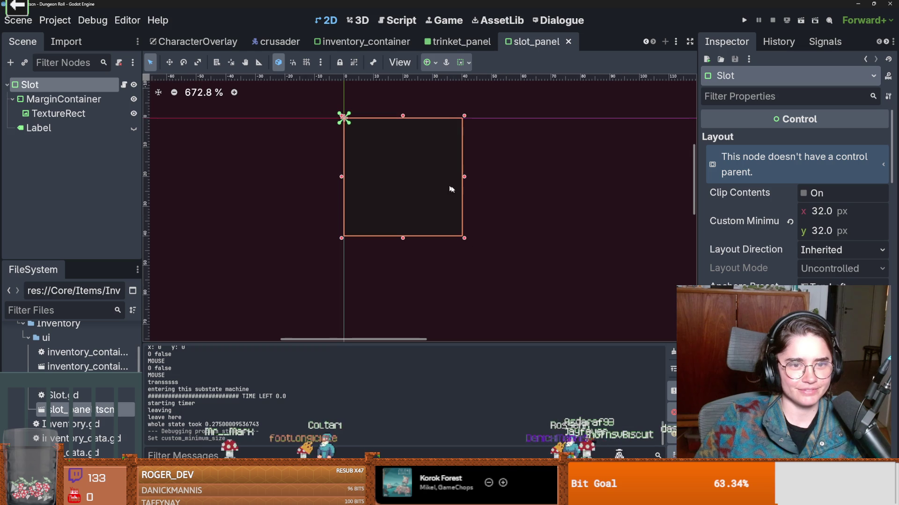
{"action": "middle_click_drag", "start_coordinate": [448, 188], "coordinate": [537, 206]}
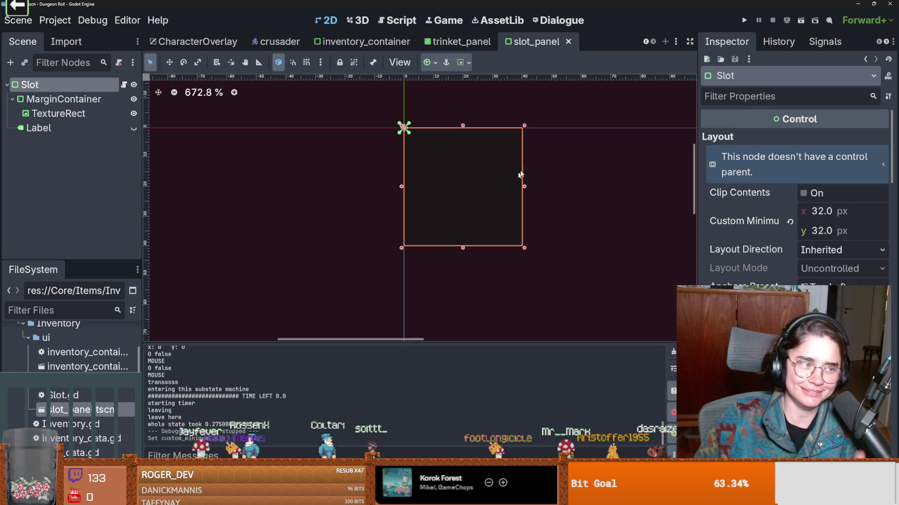
{"action": "middle_click_drag", "start_coordinate": [465, 196], "coordinate": [422, 202]}
{"action": "scroll", "coordinate": [423, 205], "scroll_direction": "up", "scroll_amount": 2}
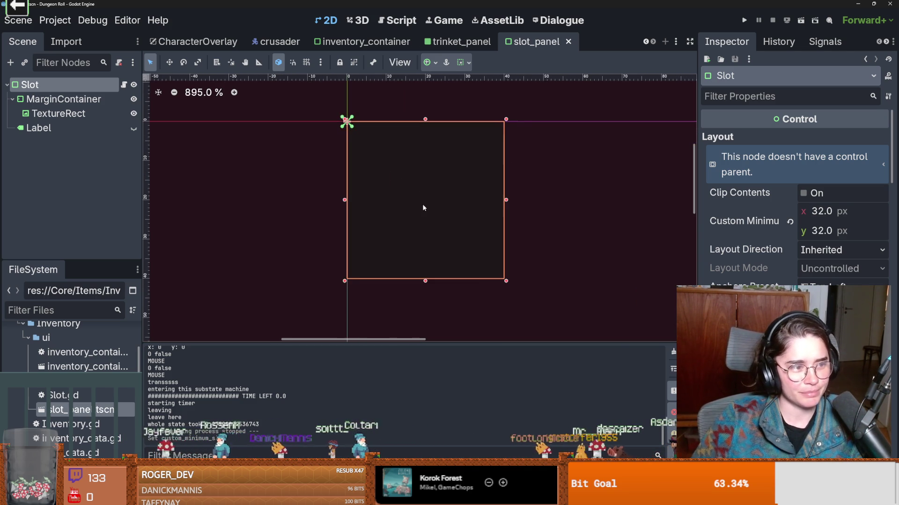
{"action": "scroll", "coordinate": [459, 199], "scroll_direction": "down", "scroll_amount": 1}
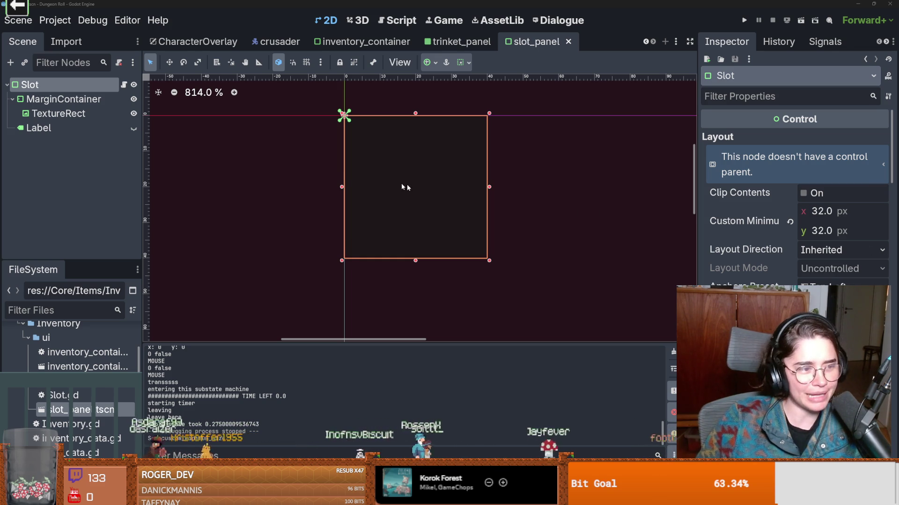
{"action": "scroll", "coordinate": [347, 234], "scroll_direction": "up", "scroll_amount": 1}
{"action": "scroll", "coordinate": [435, 245], "scroll_direction": "up", "scroll_amount": 1}
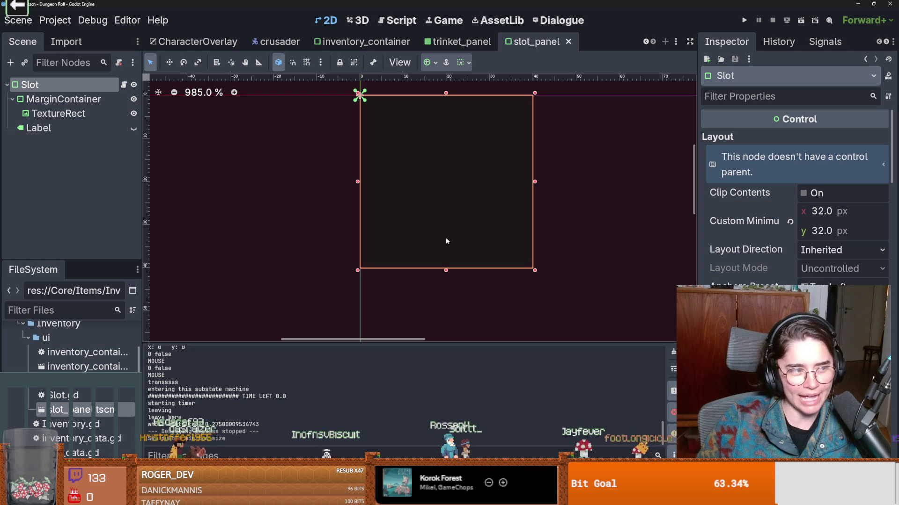
{"action": "scroll", "coordinate": [453, 244], "scroll_direction": "down", "scroll_amount": 1}
{"action": "scroll", "coordinate": [450, 248], "scroll_direction": "up", "scroll_amount": 1}
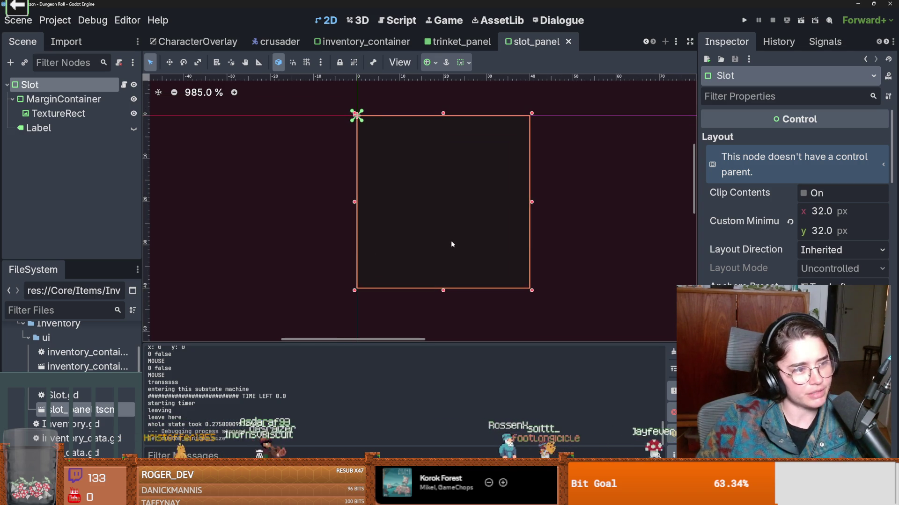
{"action": "scroll", "coordinate": [452, 242], "scroll_direction": "up", "scroll_amount": 2}
{"action": "scroll", "coordinate": [452, 242], "scroll_direction": "down", "scroll_amount": 3}
{"action": "scroll", "coordinate": [451, 241], "scroll_direction": "up", "scroll_amount": 2}
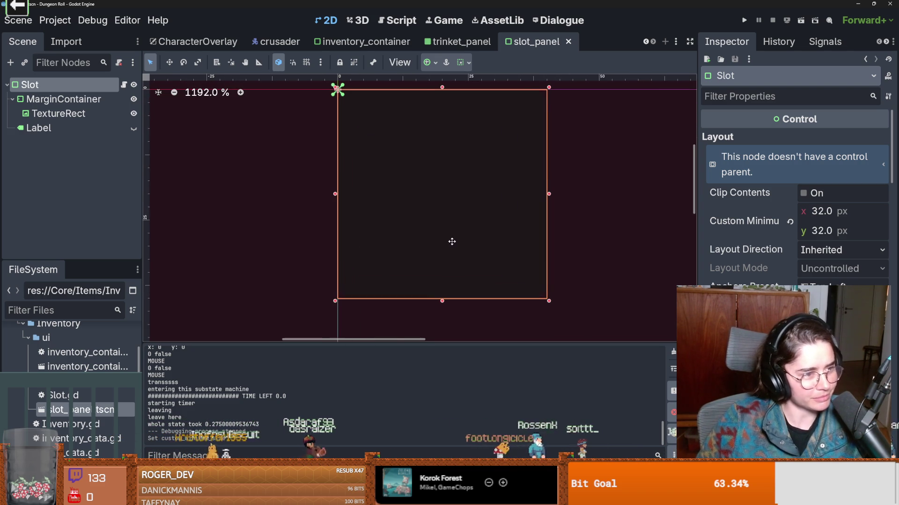
{"action": "scroll", "coordinate": [453, 246], "scroll_direction": "down", "scroll_amount": 1}
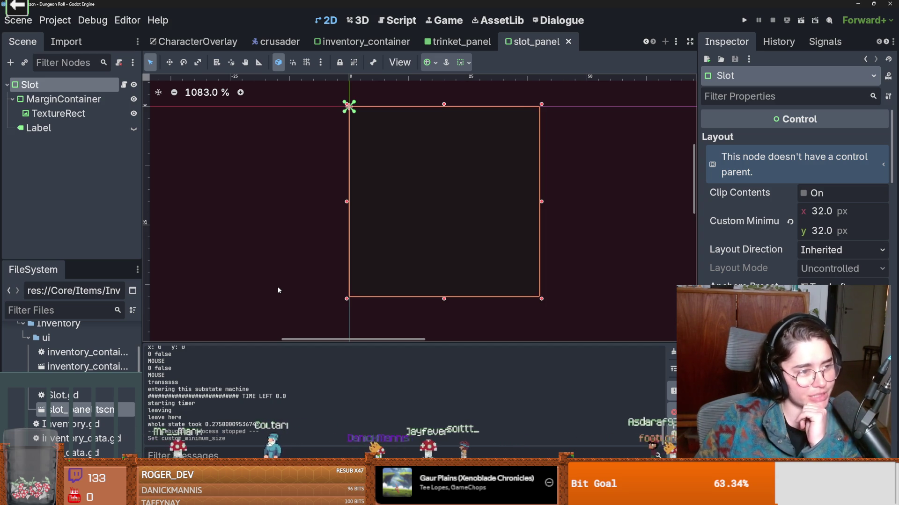
{"action": "key", "text": "ctrl+s"}
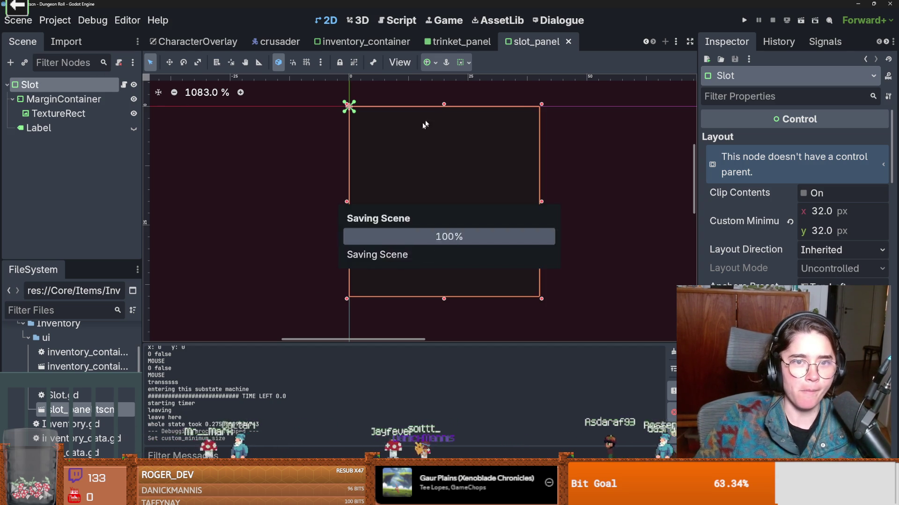
{"action": "left_click", "coordinate": [461, 41]}
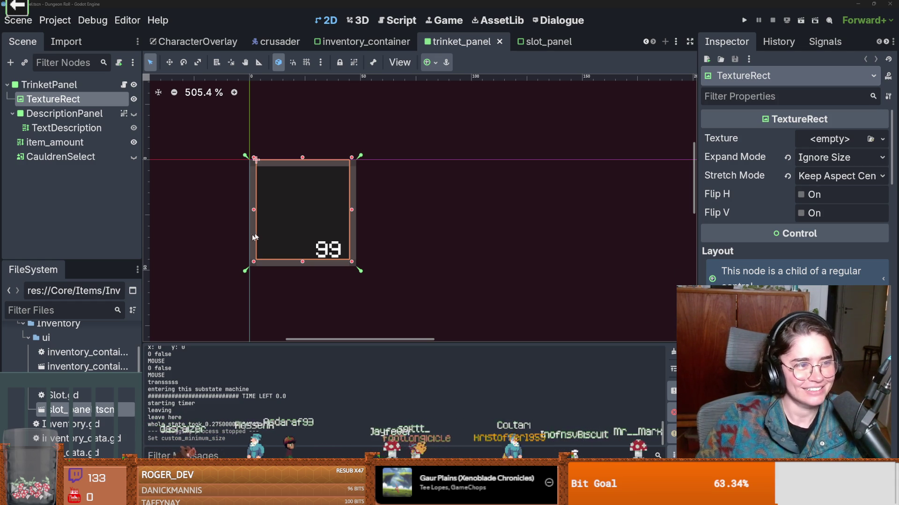
{"action": "middle_click_drag", "start_coordinate": [255, 220], "coordinate": [284, 217]}
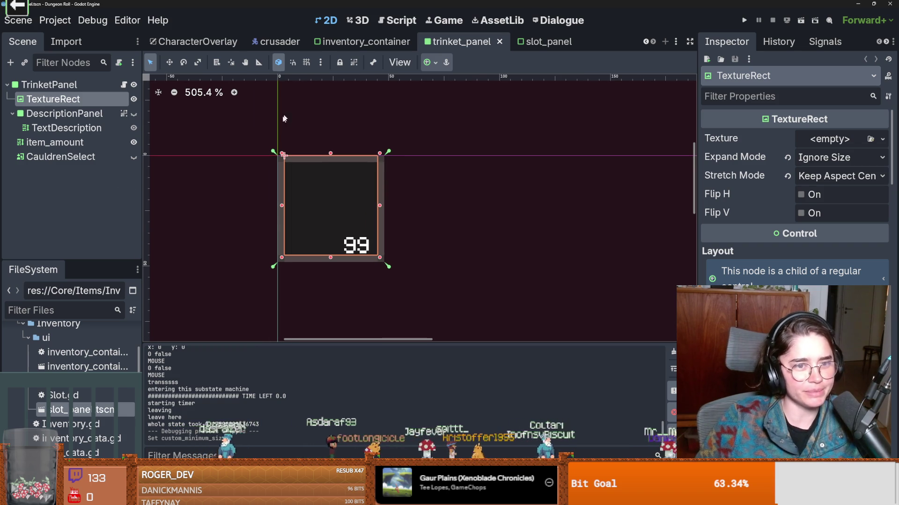
{"action": "left_click", "coordinate": [539, 41]}
{"action": "key", "text": "ctrl+s"}
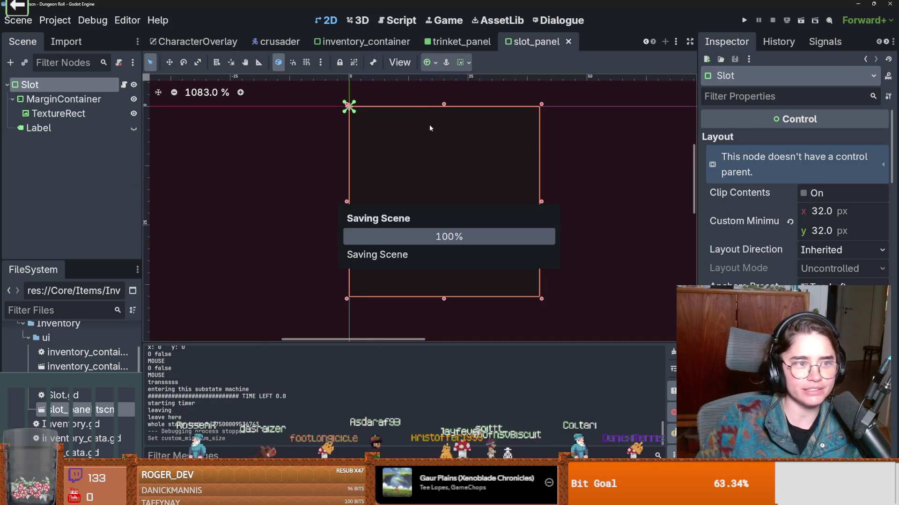
{"action": "scroll", "coordinate": [462, 188], "scroll_direction": "down", "scroll_amount": 1}
{"action": "left_click", "coordinate": [63, 99]}
{"action": "left_click", "coordinate": [59, 114]}
{"action": "left_click", "coordinate": [63, 99]}
{"action": "left_click", "coordinate": [59, 114]}
{"action": "scroll", "coordinate": [471, 202], "scroll_direction": "down", "scroll_amount": 1}
{"action": "left_click", "coordinate": [100, 84]}
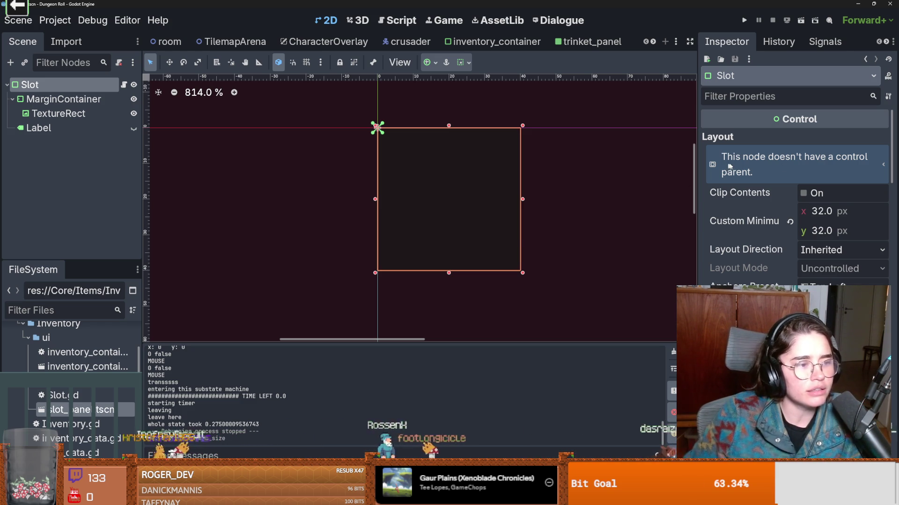
{"action": "scroll", "coordinate": [531, 230], "scroll_direction": "down", "scroll_amount": 1}
Step: Save the slot_panel scene and widen the canvas area around the Slot box
{"action": "scroll", "coordinate": [531, 230], "scroll_direction": "up", "scroll_amount": 1}
{"action": "key", "text": "ctrl+s"}
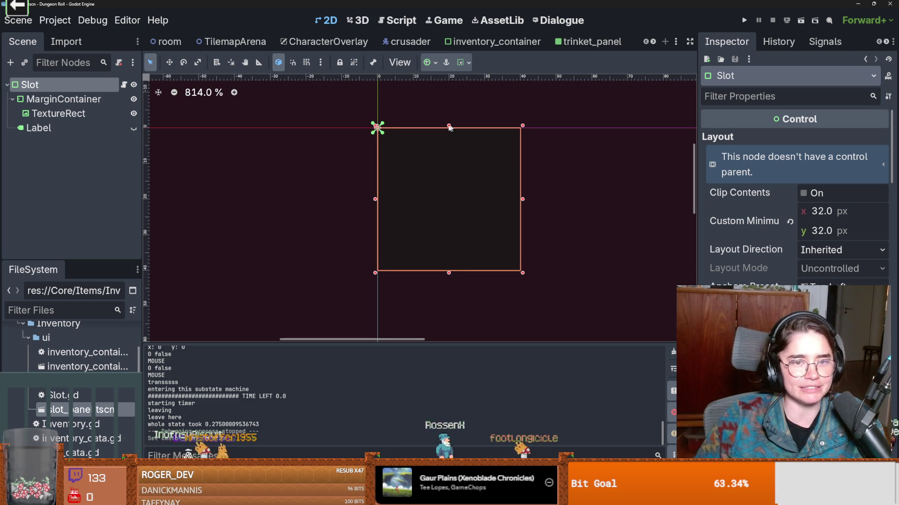
{"action": "middle_click_drag", "start_coordinate": [467, 149], "coordinate": [376, 137]}
{"action": "left_click_drag", "start_coordinate": [698, 112], "coordinate": [837, 117]}
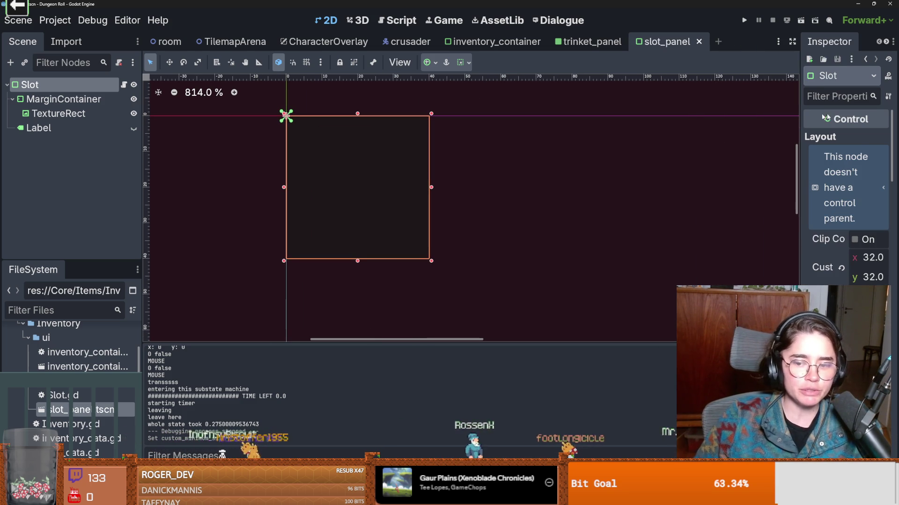
Step: Switch to the trinket_panel scene and close it with Ctrl+Shift+W
{"action": "middle_click_drag", "start_coordinate": [341, 128], "coordinate": [485, 135]}
{"action": "scroll", "coordinate": [514, 151], "scroll_direction": "up", "scroll_amount": 3}
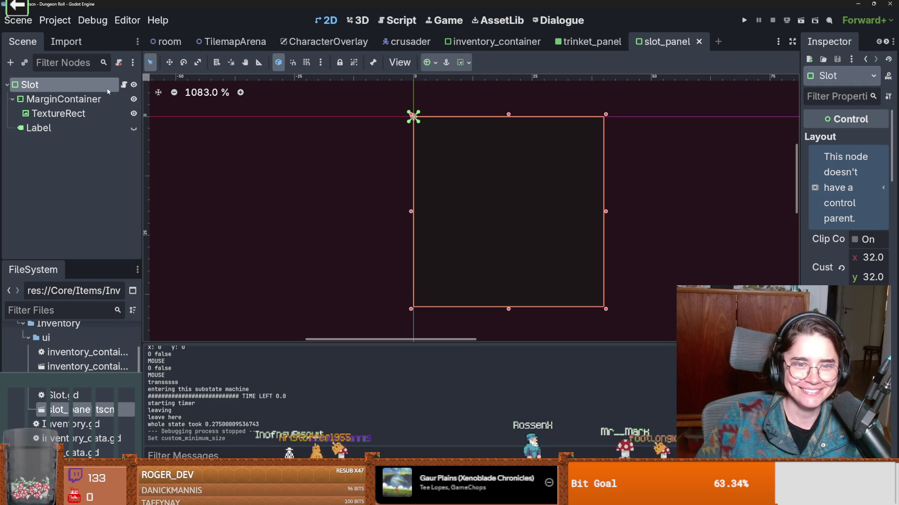
{"action": "left_click", "coordinate": [588, 42]}
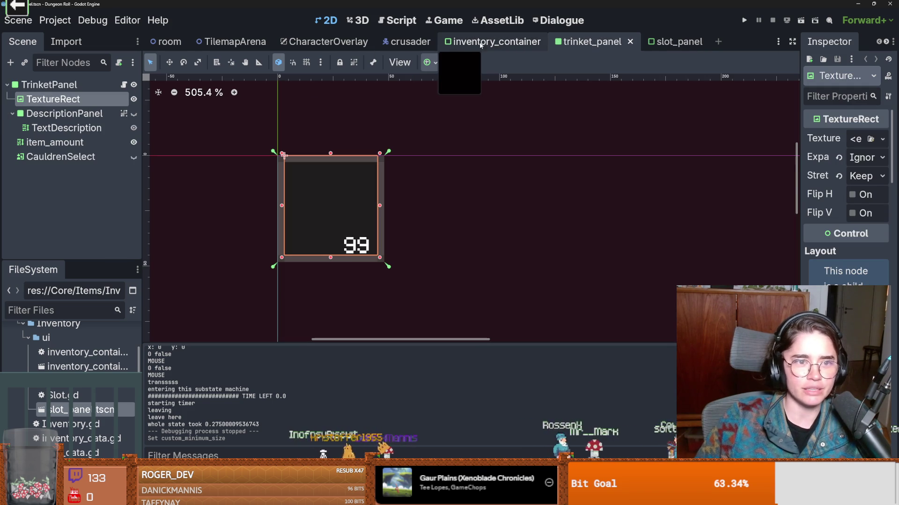
{"action": "key", "text": "ctrl+shift+w"}
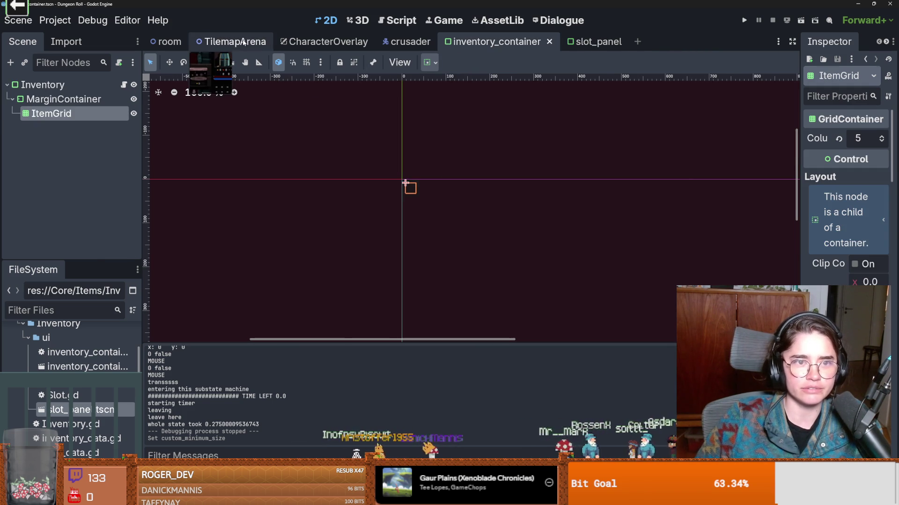
Step: Switch to the CharacterOverlay scene and frame its TrinketGridContainer in the 2D viewport
{"action": "left_click", "coordinate": [243, 42]}
{"action": "left_click", "coordinate": [328, 42]}
{"action": "scroll", "coordinate": [411, 164], "scroll_direction": "down", "scroll_amount": 3}
{"action": "scroll", "coordinate": [421, 136], "scroll_direction": "down", "scroll_amount": 1}
{"action": "scroll", "coordinate": [435, 195], "scroll_direction": "up", "scroll_amount": 5}
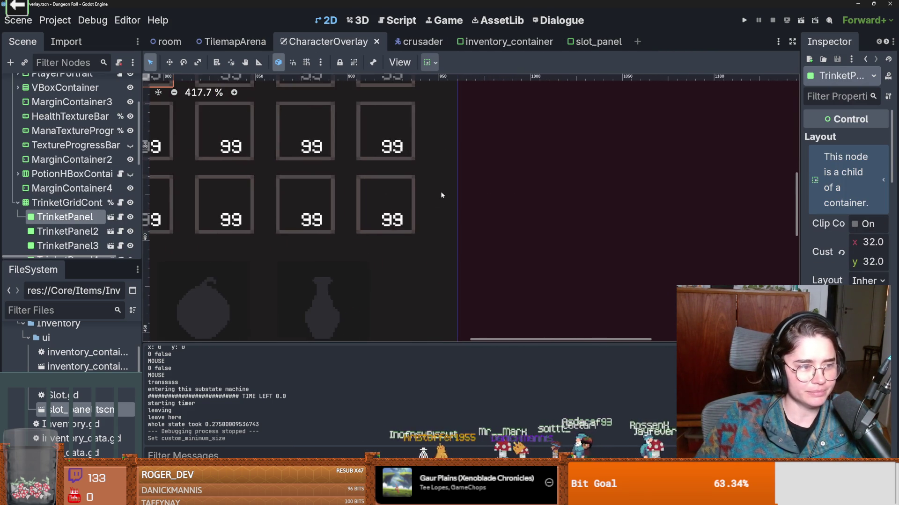
{"action": "scroll", "coordinate": [427, 193], "scroll_direction": "left", "scroll_amount": 1}
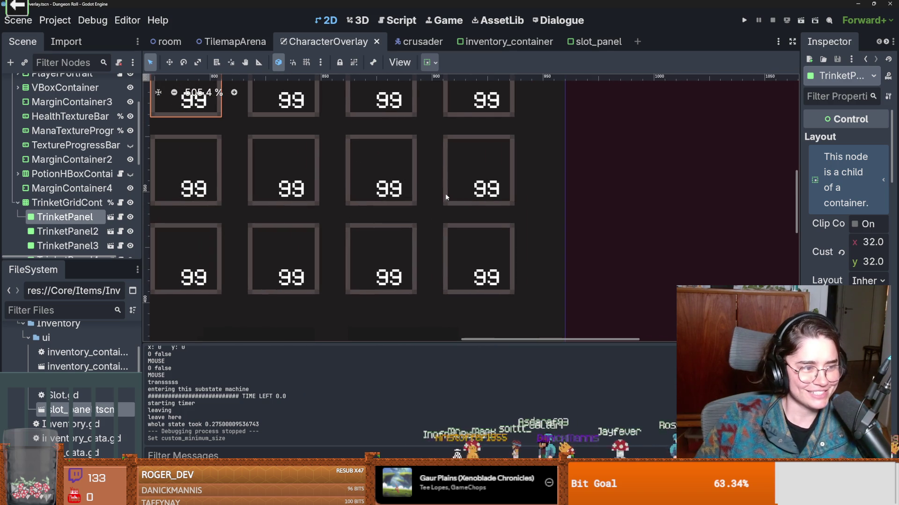
{"action": "scroll", "coordinate": [489, 199], "scroll_direction": "down", "scroll_amount": 1}
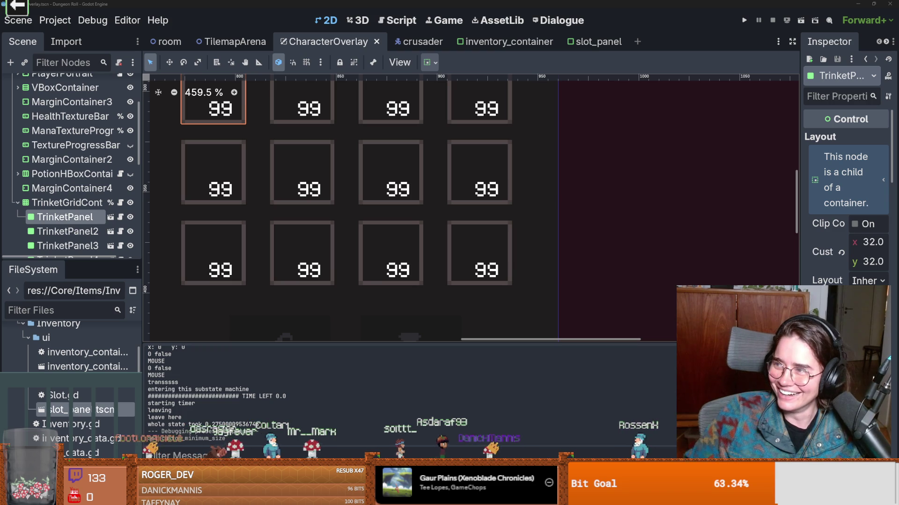
Step: Zoom and pan over the trinket grid to inspect its 12 32×32 slots in four columns
{"action": "scroll", "coordinate": [335, 294], "scroll_direction": "down", "scroll_amount": 2}
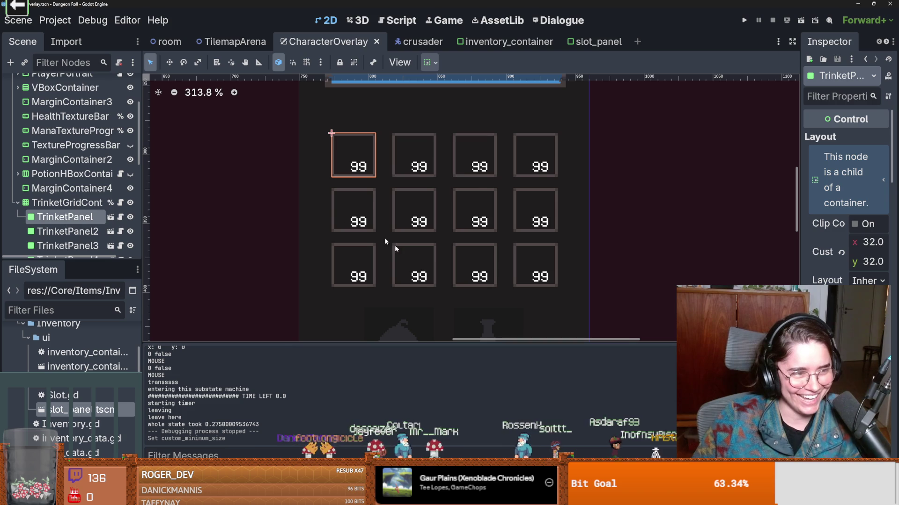
{"action": "scroll", "coordinate": [358, 229], "scroll_direction": "up", "scroll_amount": 2}
{"action": "scroll", "coordinate": [361, 228], "scroll_direction": "down", "scroll_amount": 2}
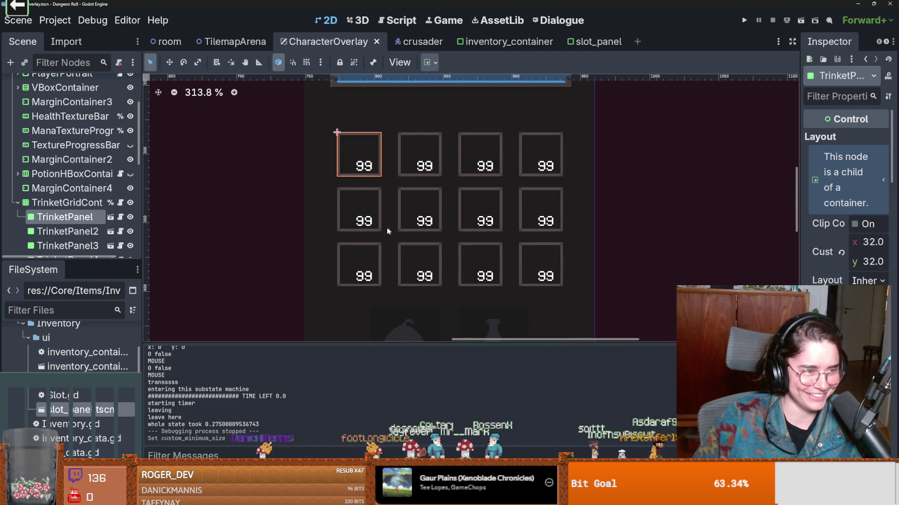
{"action": "scroll", "coordinate": [361, 213], "scroll_direction": "left", "scroll_amount": 2}
{"action": "scroll", "coordinate": [369, 224], "scroll_direction": "right", "scroll_amount": 3}
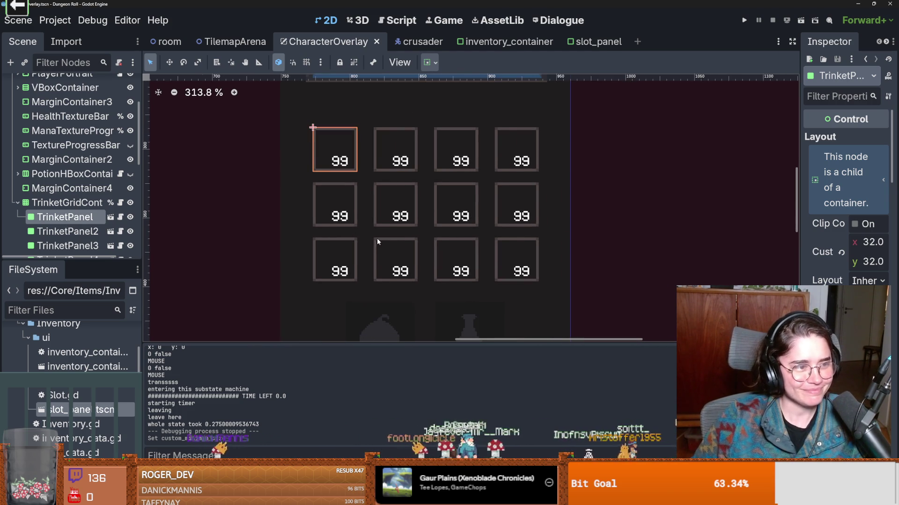
{"action": "scroll", "coordinate": [377, 238], "scroll_direction": "up", "scroll_amount": 1}
{"action": "scroll", "coordinate": [378, 240], "scroll_direction": "up", "scroll_amount": 1}
{"action": "scroll", "coordinate": [378, 240], "scroll_direction": "up", "scroll_amount": 2}
{"action": "scroll", "coordinate": [379, 242], "scroll_direction": "down", "scroll_amount": 2}
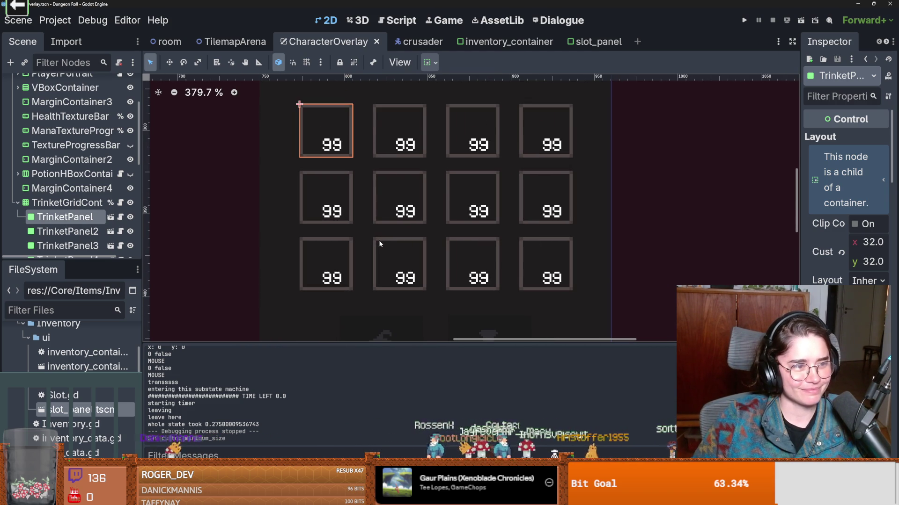
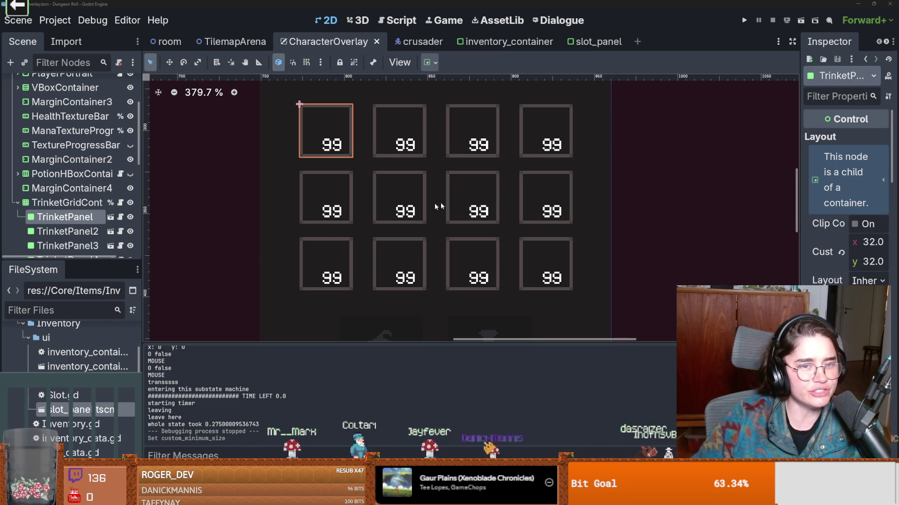
Step: Select the right column background and first trinket slot, then save the scene
{"action": "left_click", "coordinate": [266, 150]}
{"action": "scroll", "coordinate": [265, 150], "scroll_direction": "down", "scroll_amount": 1}
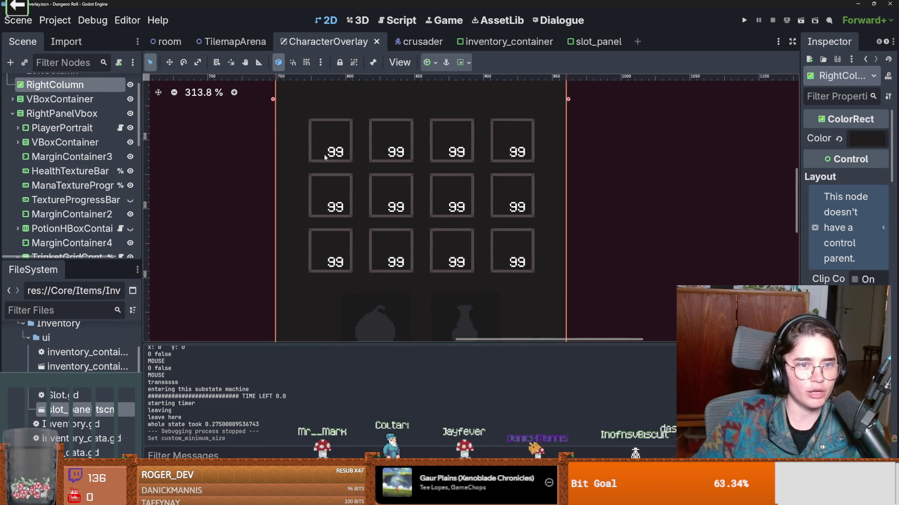
{"action": "left_click", "coordinate": [324, 157]}
{"action": "key", "text": "ctrl+s"}
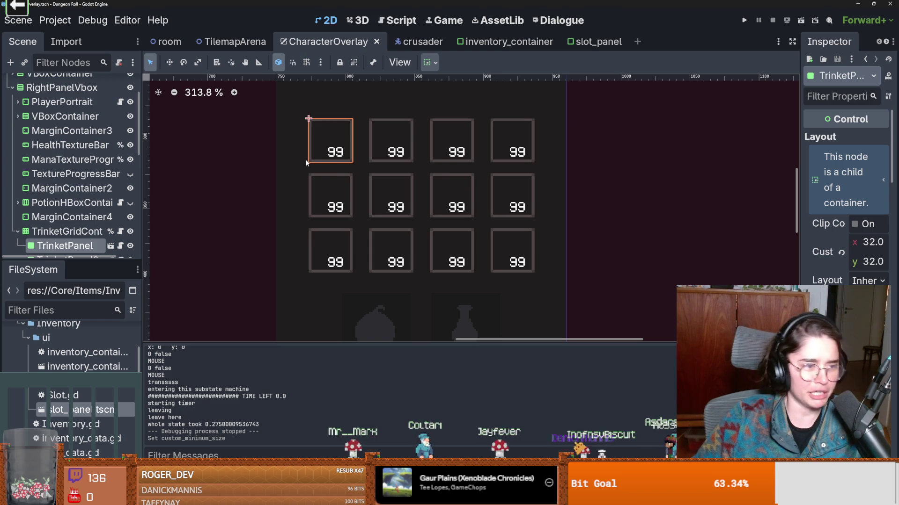
{"action": "key", "text": "ctrl+s"}
{"action": "key", "text": "ctrl+0"}
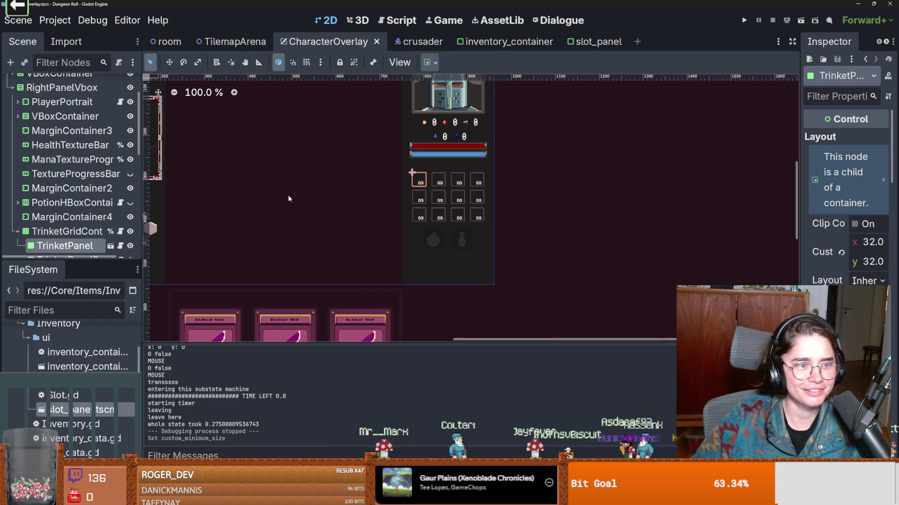
Step: Expand the node tree, open the trinket grid container's script, and cancel deleting that container
{"action": "left_click_drag", "start_coordinate": [62, 260], "coordinate": [62, 403]}
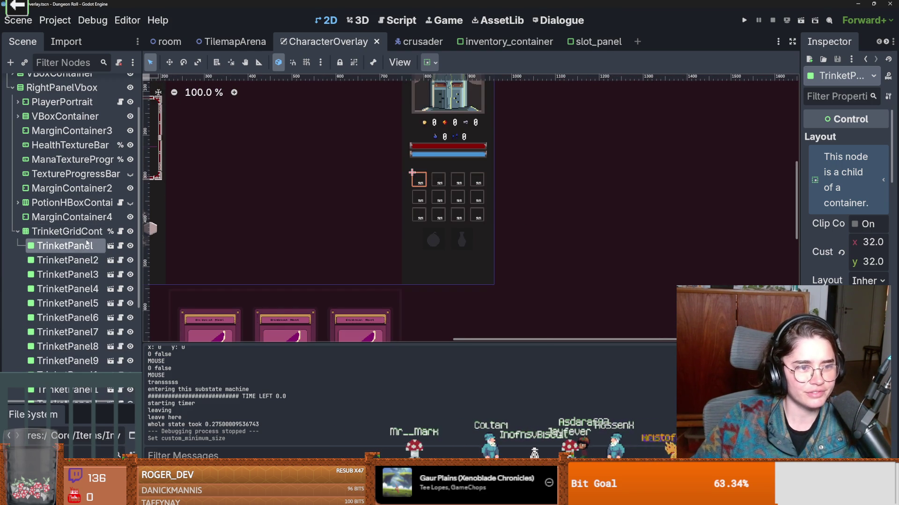
{"action": "left_click", "coordinate": [16, 231]}
{"action": "left_click", "coordinate": [17, 232]}
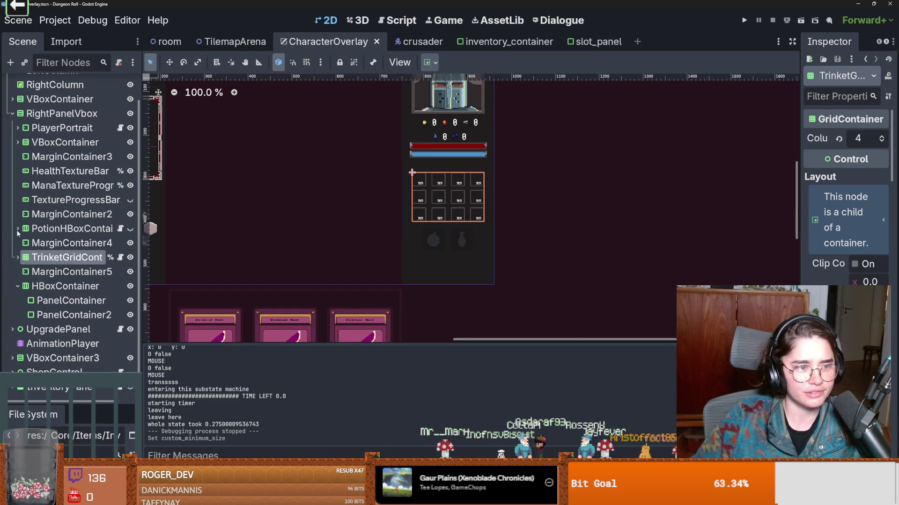
{"action": "left_click", "coordinate": [121, 258]}
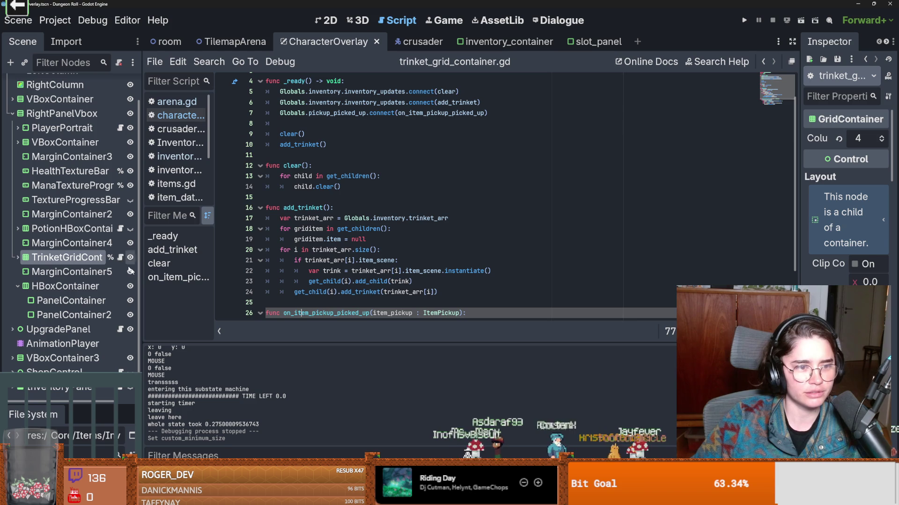
{"action": "left_click", "coordinate": [327, 21]}
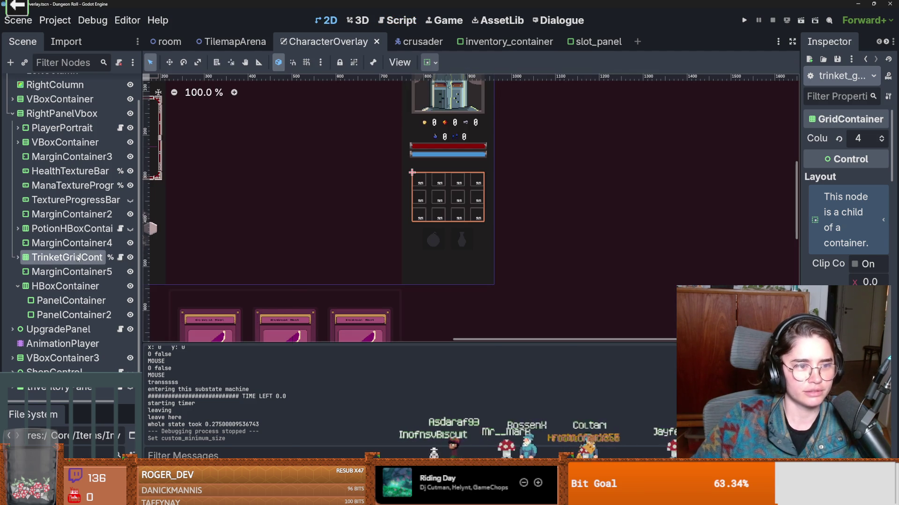
{"action": "right_click", "coordinate": [75, 264]}
{"action": "key", "text": "Delete"}
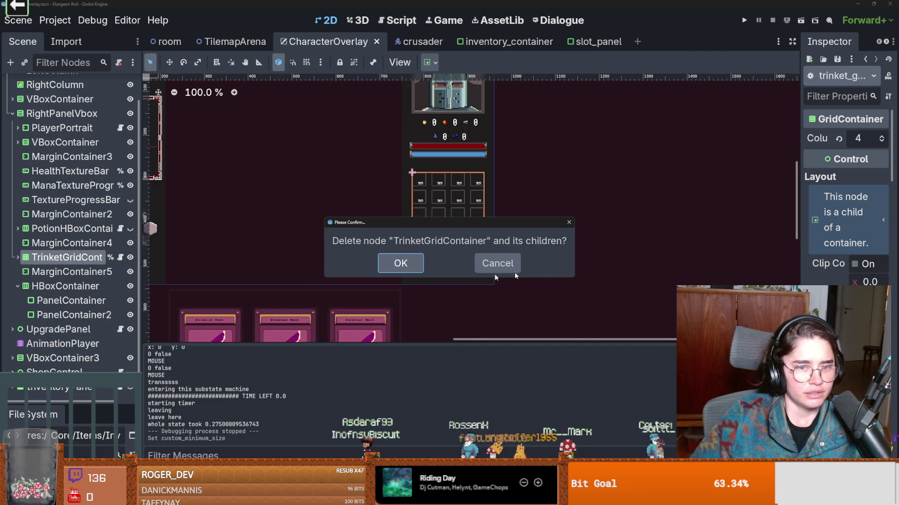
{"action": "key", "text": "Escape"}
Step: Reopen the trinket grid script, then select the potion panel, Overlay root and RightPanelVbox nodes
{"action": "left_click", "coordinate": [121, 257]}
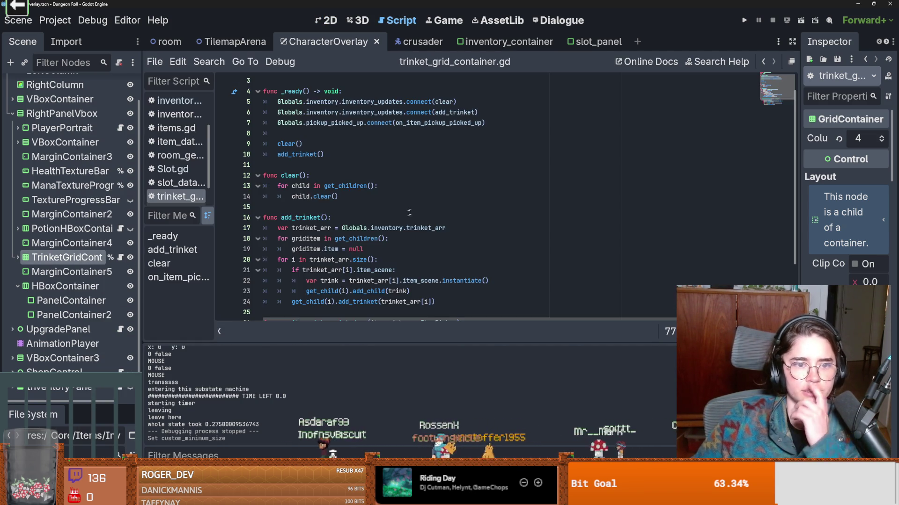
{"action": "scroll", "coordinate": [408, 244], "scroll_direction": "up", "scroll_amount": 3}
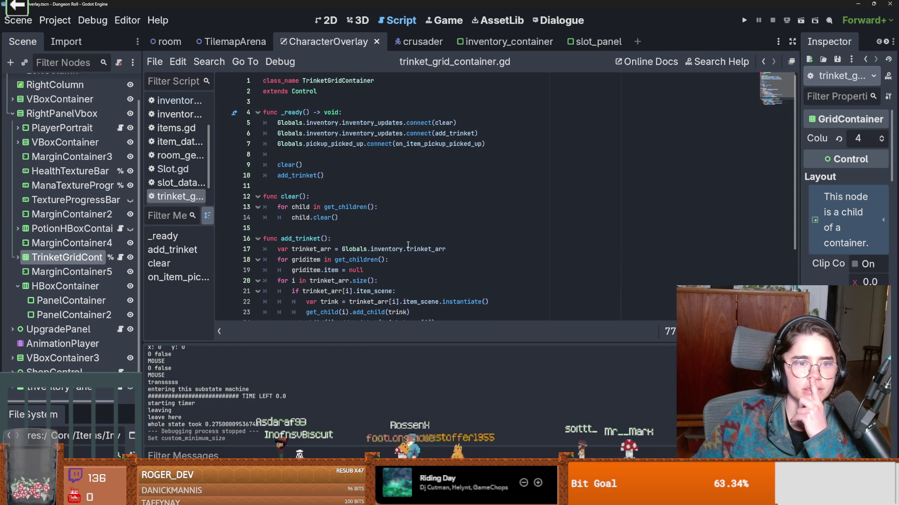
{"action": "left_click", "coordinate": [328, 20]}
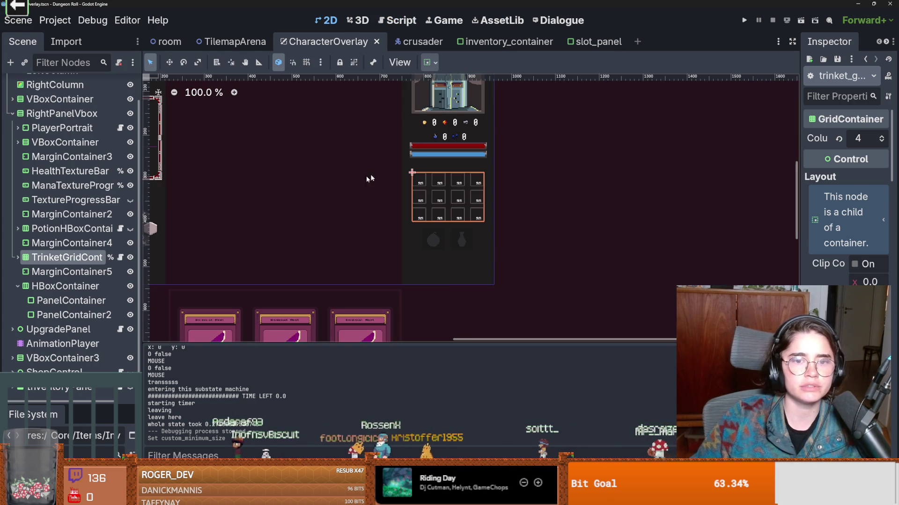
{"action": "scroll", "coordinate": [24, 167], "scroll_direction": "up", "scroll_amount": 1}
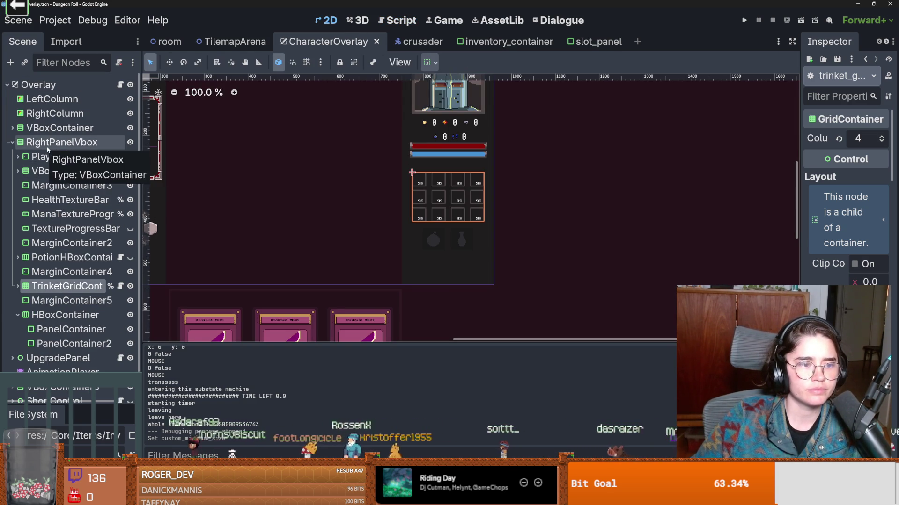
{"action": "left_click", "coordinate": [20, 328]}
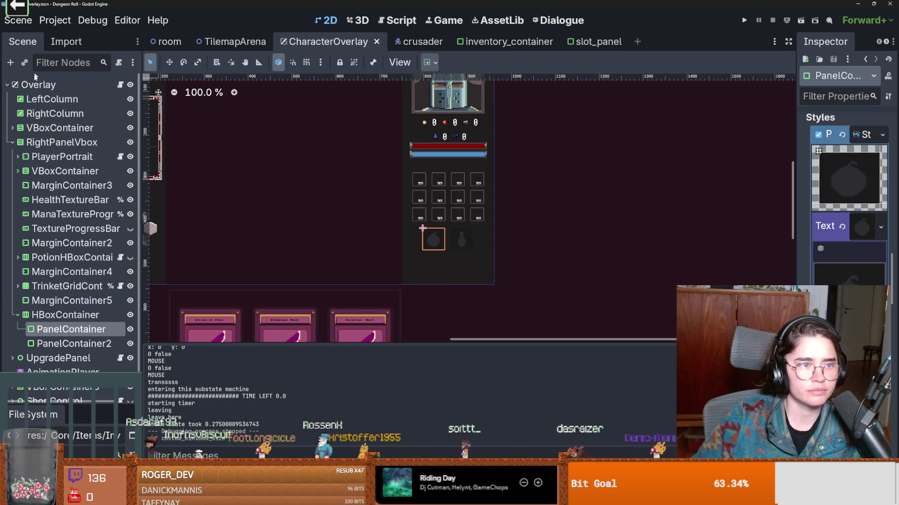
{"action": "left_click", "coordinate": [43, 88]}
{"action": "left_click", "coordinate": [60, 143]}
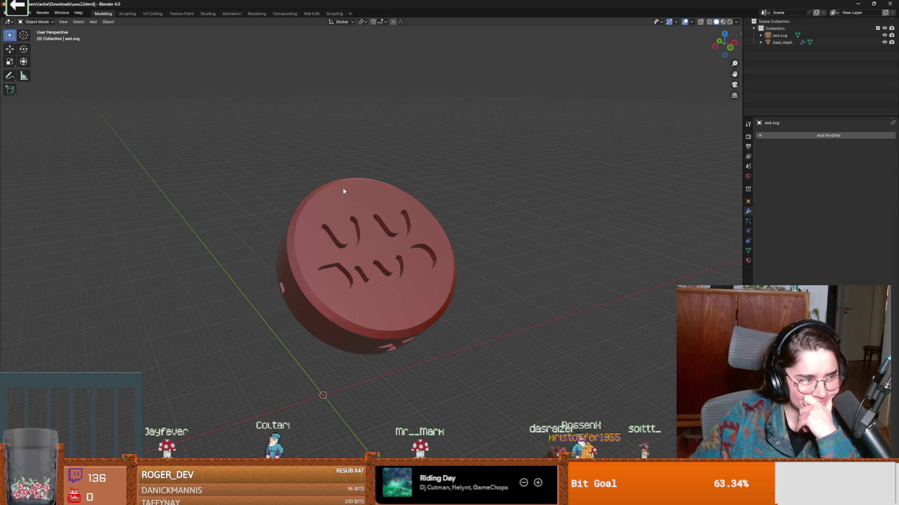
Step: Orbit around the red disc's uwu lettering, selecting asd.svg, then Seal_Heart to check its Boolean
{"action": "mouse_move", "coordinate": [359, 197]}
{"action": "middle_mouse_down"}
{"action": "mouse_move", "coordinate": [440, 246]}
{"action": "mouse_move", "coordinate": [523, 223]}
{"action": "mouse_move", "coordinate": [437, 263]}
{"action": "mouse_move", "coordinate": [450, 248]}
{"action": "mouse_move", "coordinate": [509, 230]}
{"action": "mouse_move", "coordinate": [503, 236]}
{"action": "middle_mouse_up"}
{"action": "scroll", "coordinate": [443, 248], "scroll_direction": "up", "scroll_amount": 3}
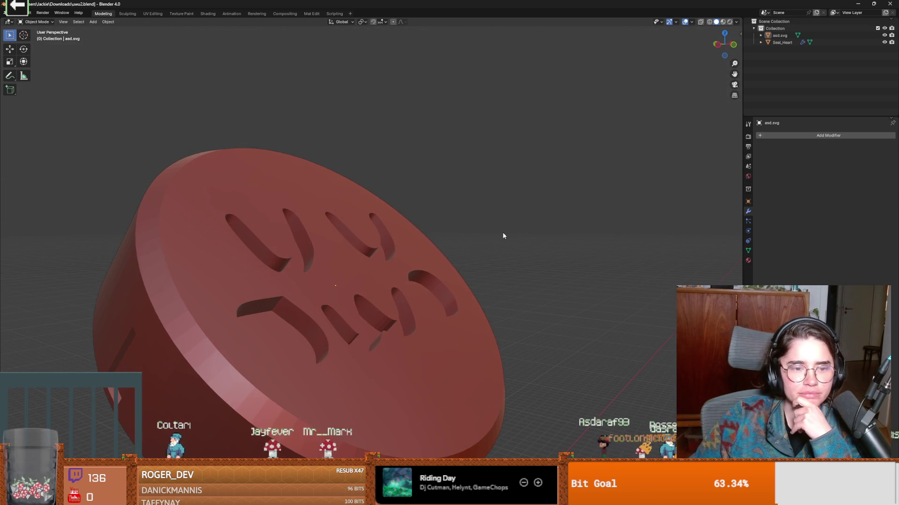
{"action": "mouse_move", "coordinate": [275, 298]}
{"action": "middle_mouse_down"}
{"action": "mouse_move", "coordinate": [297, 315]}
{"action": "mouse_move", "coordinate": [431, 272]}
{"action": "middle_mouse_up"}
{"action": "left_click", "coordinate": [298, 311]}
{"action": "left_click", "coordinate": [779, 36]}
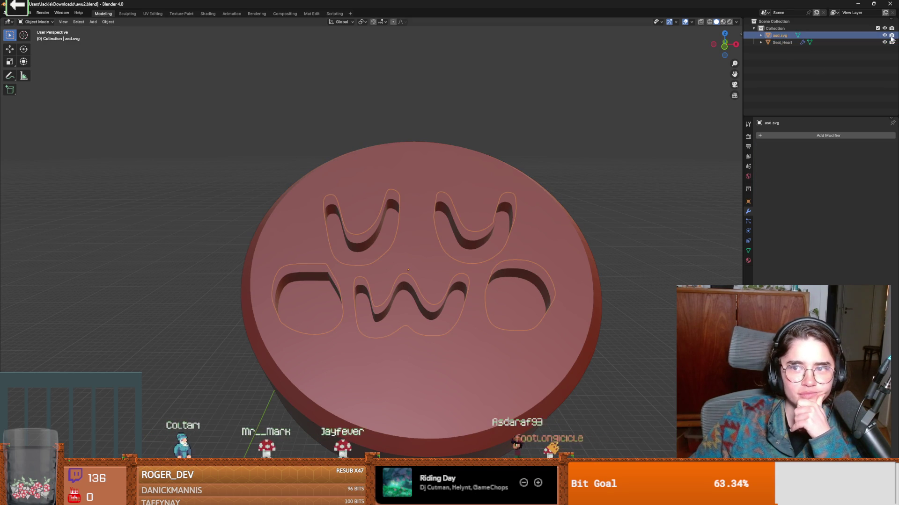
{"action": "scroll", "coordinate": [409, 247], "scroll_direction": "up", "scroll_amount": 2}
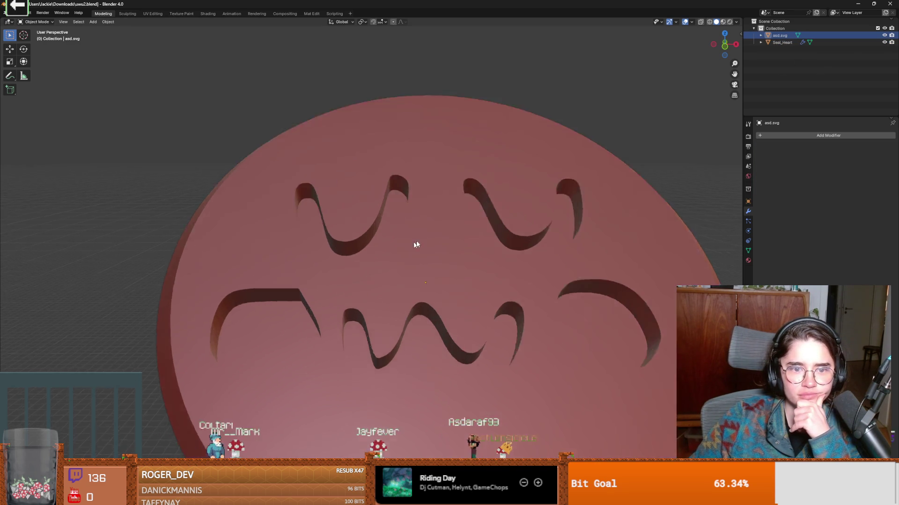
{"action": "middle_click_drag", "start_coordinate": [409, 247], "coordinate": [452, 224]}
{"action": "mouse_move", "coordinate": [432, 264]}
{"action": "middle_mouse_down"}
{"action": "mouse_move", "coordinate": [406, 277]}
{"action": "mouse_move", "coordinate": [422, 242]}
{"action": "mouse_move", "coordinate": [406, 255]}
{"action": "mouse_move", "coordinate": [413, 266]}
{"action": "mouse_move", "coordinate": [437, 256]}
{"action": "mouse_move", "coordinate": [413, 251]}
{"action": "mouse_move", "coordinate": [415, 275]}
{"action": "mouse_move", "coordinate": [476, 260]}
{"action": "mouse_move", "coordinate": [399, 278]}
{"action": "middle_mouse_up"}
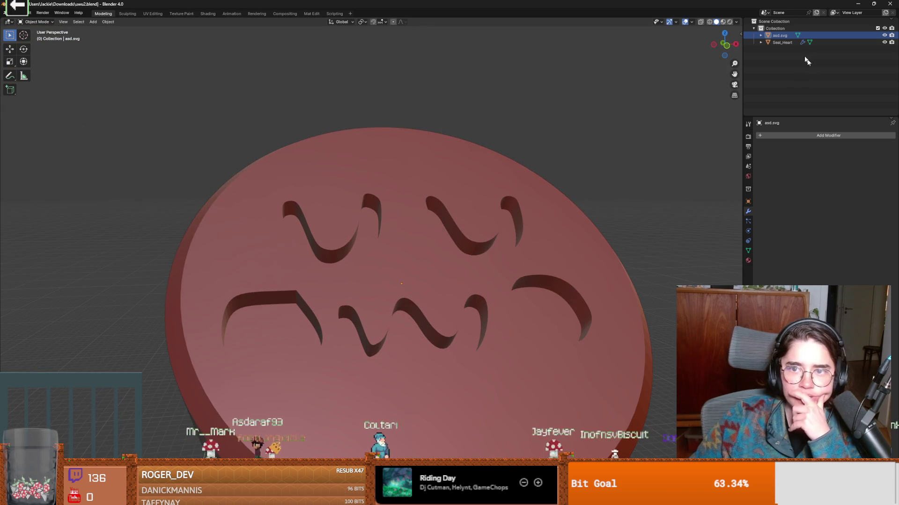
{"action": "left_click", "coordinate": [779, 43]}
Step: Orbit to a low angle on the holed disc face, checking asd.svg and Seal_Heart
{"action": "mouse_move", "coordinate": [544, 204]}
{"action": "middle_mouse_down"}
{"action": "mouse_move", "coordinate": [522, 249]}
{"action": "mouse_move", "coordinate": [539, 235]}
{"action": "middle_mouse_up"}
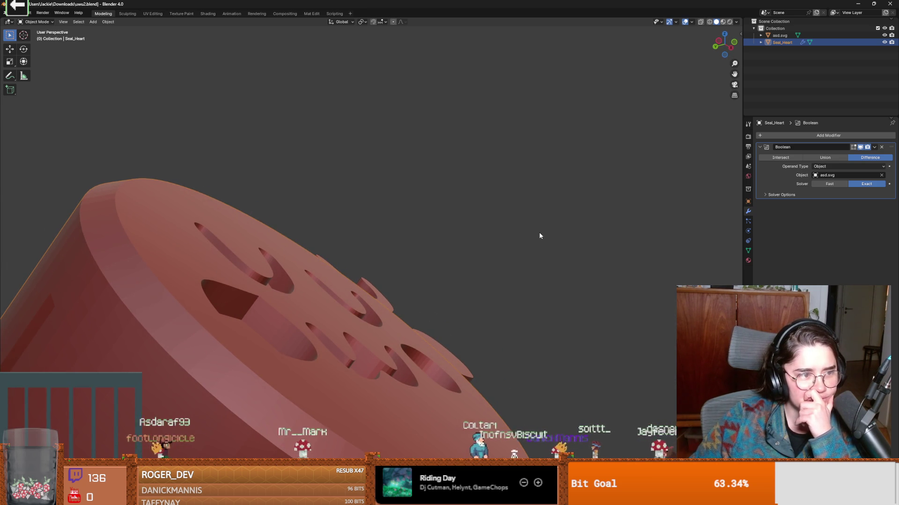
{"action": "middle_click_drag", "start_coordinate": [543, 229], "coordinate": [518, 237]}
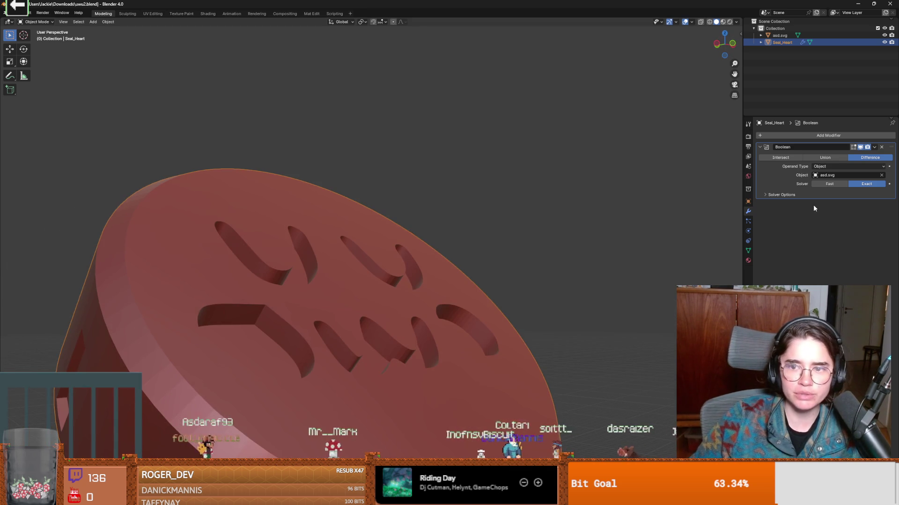
{"action": "left_click", "coordinate": [789, 36]}
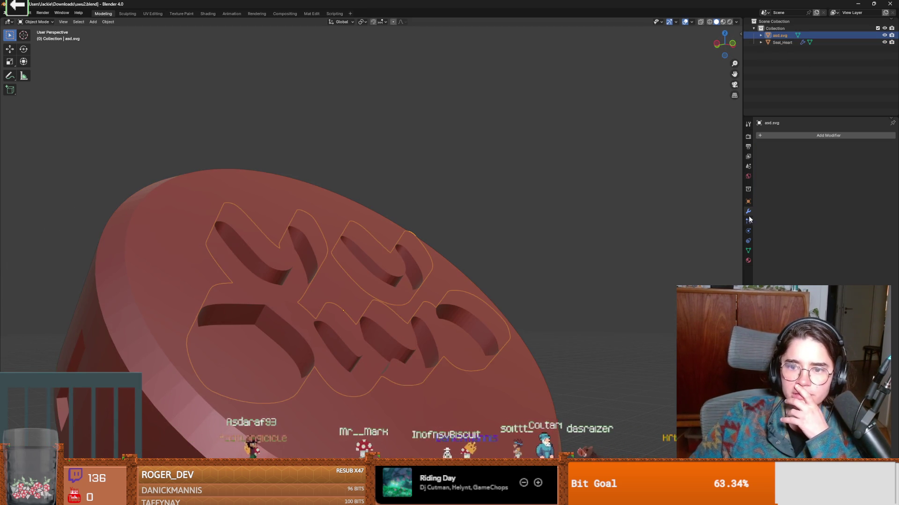
{"action": "left_click", "coordinate": [789, 43]}
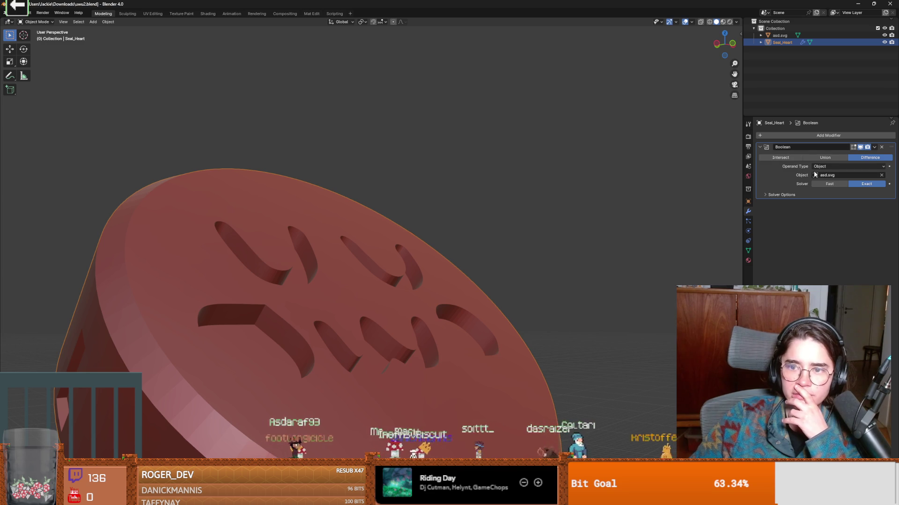
{"action": "mouse_move", "coordinate": [515, 243]}
{"action": "middle_mouse_down"}
{"action": "mouse_move", "coordinate": [375, 266]}
{"action": "mouse_move", "coordinate": [454, 237]}
{"action": "middle_mouse_up"}
Step: Grab the asd.svg lettering into the disc so the uwu holes show as recesses
{"action": "left_click", "coordinate": [779, 36]}
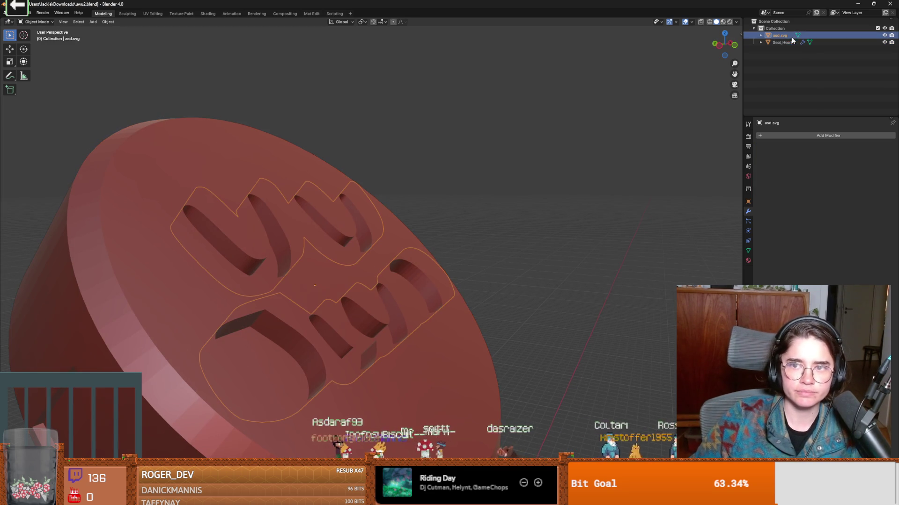
{"action": "middle_click_drag", "start_coordinate": [299, 288], "coordinate": [348, 272]}
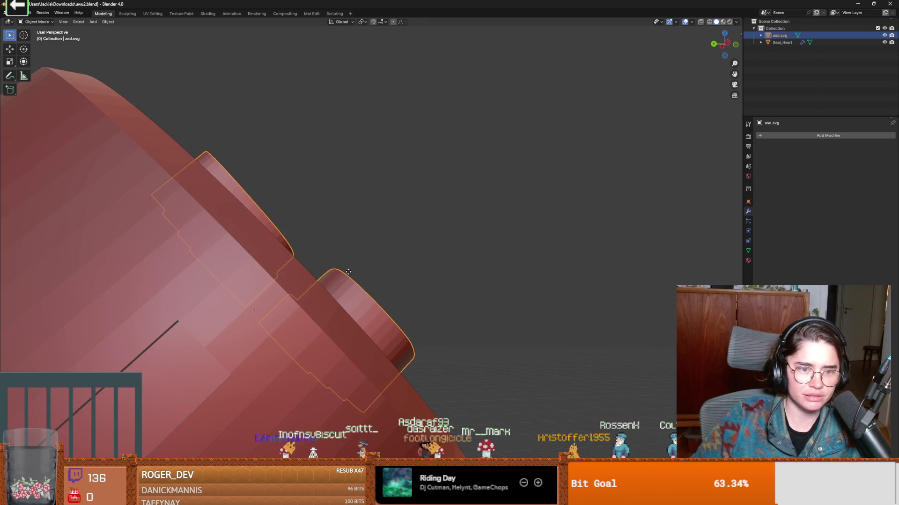
{"action": "key", "text": "g"}
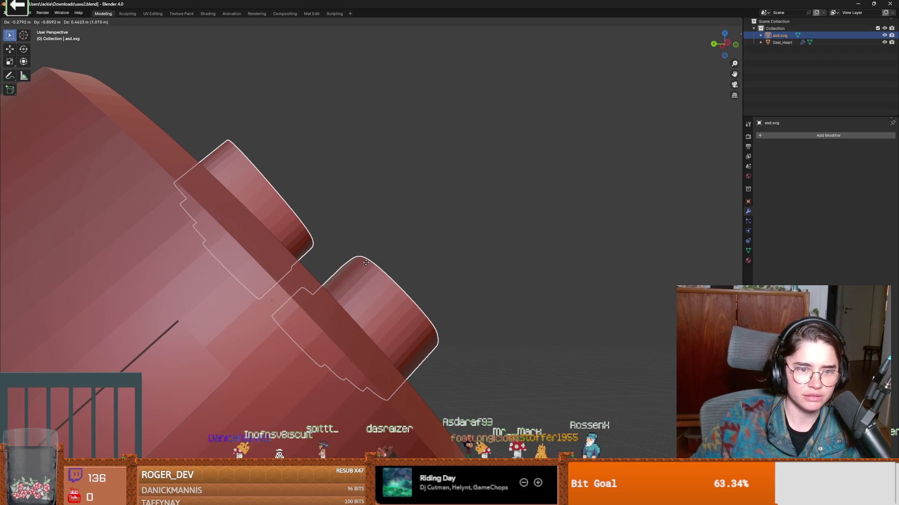
{"action": "left_click", "coordinate": [363, 265]}
{"action": "mouse_move", "coordinate": [363, 264]}
{"action": "middle_mouse_down"}
{"action": "mouse_move", "coordinate": [363, 279]}
{"action": "mouse_move", "coordinate": [335, 297]}
{"action": "mouse_move", "coordinate": [282, 289]}
{"action": "mouse_move", "coordinate": [295, 281]}
{"action": "mouse_move", "coordinate": [423, 297]}
{"action": "mouse_move", "coordinate": [332, 261]}
{"action": "mouse_move", "coordinate": [317, 370]}
{"action": "mouse_move", "coordinate": [353, 378]}
{"action": "mouse_move", "coordinate": [341, 395]}
{"action": "mouse_move", "coordinate": [293, 386]}
{"action": "mouse_move", "coordinate": [282, 376]}
{"action": "mouse_move", "coordinate": [304, 357]}
{"action": "mouse_move", "coordinate": [289, 388]}
{"action": "mouse_move", "coordinate": [314, 392]}
{"action": "mouse_move", "coordinate": [293, 377]}
{"action": "mouse_move", "coordinate": [295, 365]}
{"action": "middle_mouse_up"}
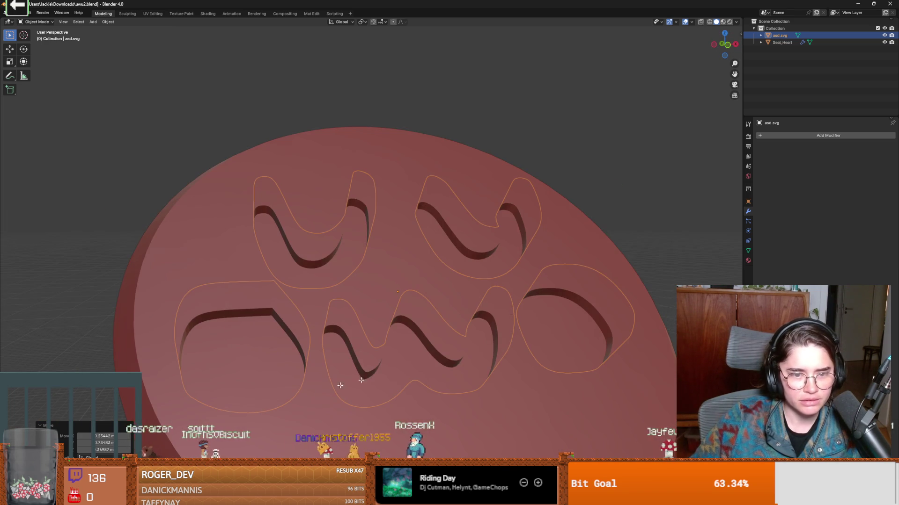
{"action": "key", "text": "Tab"}
{"action": "left_click", "coordinate": [782, 43]}
{"action": "key", "text": "Tab"}
{"action": "middle_click_drag", "start_coordinate": [520, 240], "coordinate": [503, 250]}
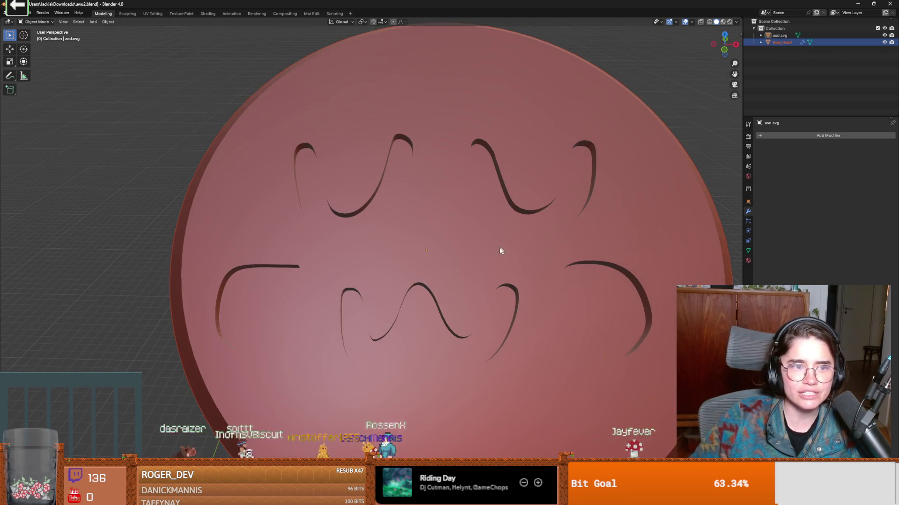
{"action": "scroll", "coordinate": [367, 201], "scroll_direction": "up", "scroll_amount": 3}
{"action": "middle_click_drag", "start_coordinate": [367, 200], "coordinate": [397, 169]}
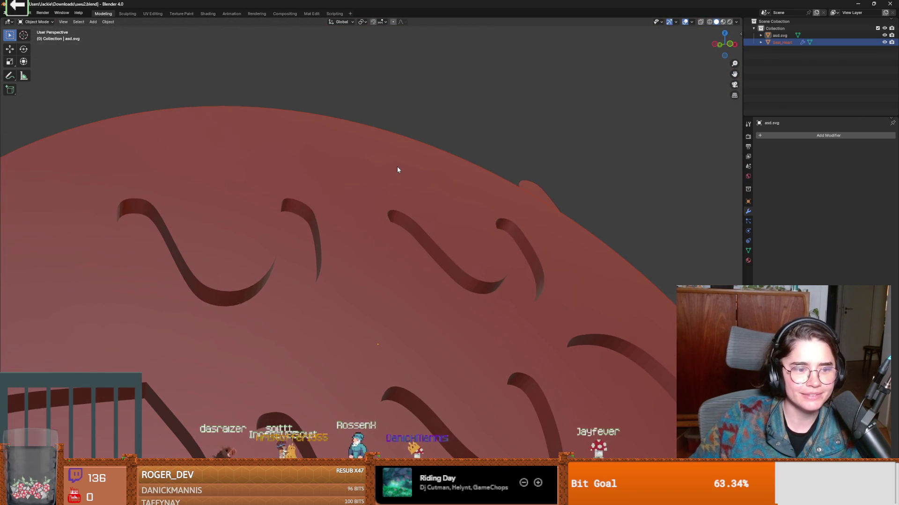
{"action": "mouse_move", "coordinate": [344, 278]}
{"action": "middle_mouse_down"}
{"action": "mouse_move", "coordinate": [507, 126]}
{"action": "mouse_move", "coordinate": [411, 245]}
{"action": "mouse_move", "coordinate": [451, 223]}
{"action": "mouse_move", "coordinate": [437, 231]}
{"action": "mouse_move", "coordinate": [432, 217]}
{"action": "mouse_move", "coordinate": [417, 236]}
{"action": "middle_mouse_up"}
{"action": "mouse_move", "coordinate": [477, 199]}
{"action": "middle_mouse_down"}
{"action": "mouse_move", "coordinate": [441, 191]}
{"action": "mouse_move", "coordinate": [428, 172]}
{"action": "mouse_move", "coordinate": [412, 196]}
{"action": "mouse_move", "coordinate": [467, 233]}
{"action": "mouse_move", "coordinate": [481, 229]}
{"action": "mouse_move", "coordinate": [483, 192]}
{"action": "mouse_move", "coordinate": [431, 190]}
{"action": "mouse_move", "coordinate": [421, 201]}
{"action": "mouse_move", "coordinate": [505, 220]}
{"action": "mouse_move", "coordinate": [544, 195]}
{"action": "mouse_move", "coordinate": [495, 227]}
{"action": "middle_mouse_up"}
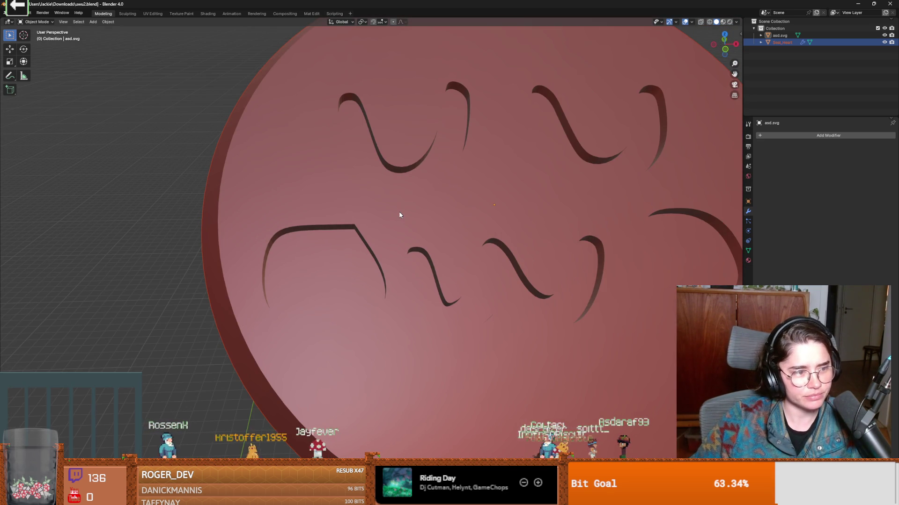
{"action": "mouse_move", "coordinate": [436, 240]}
{"action": "middle_mouse_down"}
{"action": "mouse_move", "coordinate": [470, 217]}
{"action": "mouse_move", "coordinate": [441, 240]}
{"action": "mouse_move", "coordinate": [423, 228]}
{"action": "mouse_move", "coordinate": [441, 196]}
{"action": "mouse_move", "coordinate": [395, 226]}
{"action": "mouse_move", "coordinate": [381, 209]}
{"action": "mouse_move", "coordinate": [427, 208]}
{"action": "mouse_move", "coordinate": [478, 229]}
{"action": "mouse_move", "coordinate": [471, 212]}
{"action": "mouse_move", "coordinate": [445, 199]}
{"action": "mouse_move", "coordinate": [463, 219]}
{"action": "mouse_move", "coordinate": [477, 278]}
{"action": "mouse_move", "coordinate": [366, 291]}
{"action": "mouse_move", "coordinate": [531, 262]}
{"action": "middle_mouse_up"}
Step: Grab asd.svg to a new spot on the disc and orbit to check placement
{"action": "left_click", "coordinate": [779, 36]}
{"action": "mouse_move", "coordinate": [370, 252]}
{"action": "middle_mouse_down"}
{"action": "mouse_move", "coordinate": [426, 261]}
{"action": "mouse_move", "coordinate": [399, 286]}
{"action": "middle_mouse_up"}
{"action": "key", "text": "g"}
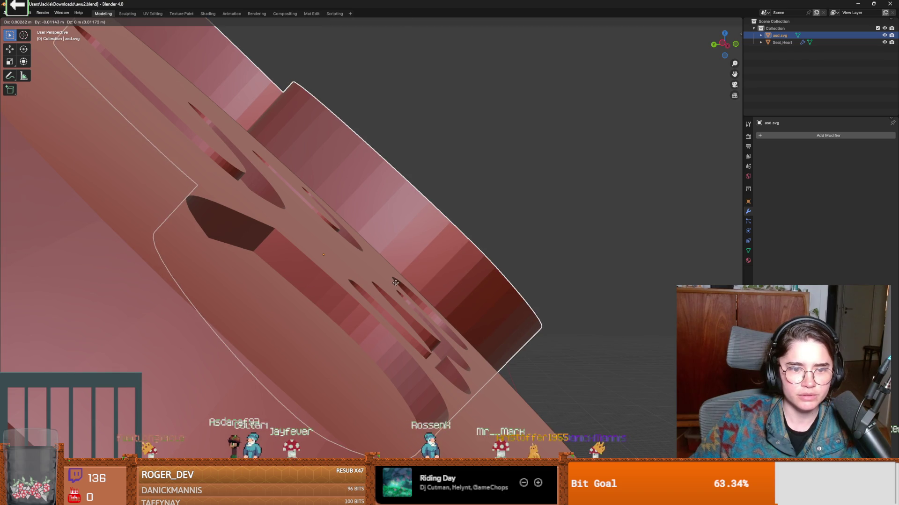
{"action": "left_click", "coordinate": [400, 283]}
{"action": "mouse_move", "coordinate": [400, 283]}
{"action": "middle_mouse_down"}
{"action": "mouse_move", "coordinate": [313, 261]}
{"action": "mouse_move", "coordinate": [463, 295]}
{"action": "mouse_move", "coordinate": [515, 350]}
{"action": "mouse_move", "coordinate": [469, 326]}
{"action": "mouse_move", "coordinate": [496, 334]}
{"action": "mouse_move", "coordinate": [460, 290]}
{"action": "mouse_move", "coordinate": [437, 226]}
{"action": "mouse_move", "coordinate": [441, 236]}
{"action": "mouse_move", "coordinate": [464, 232]}
{"action": "mouse_move", "coordinate": [460, 275]}
{"action": "middle_mouse_up"}
{"action": "scroll", "coordinate": [504, 333], "scroll_direction": "down", "scroll_amount": 5}
Step: Move the lettering once more, deselect, and inspect the thin uwu cut slivers from low angles
{"action": "key", "text": "g"}
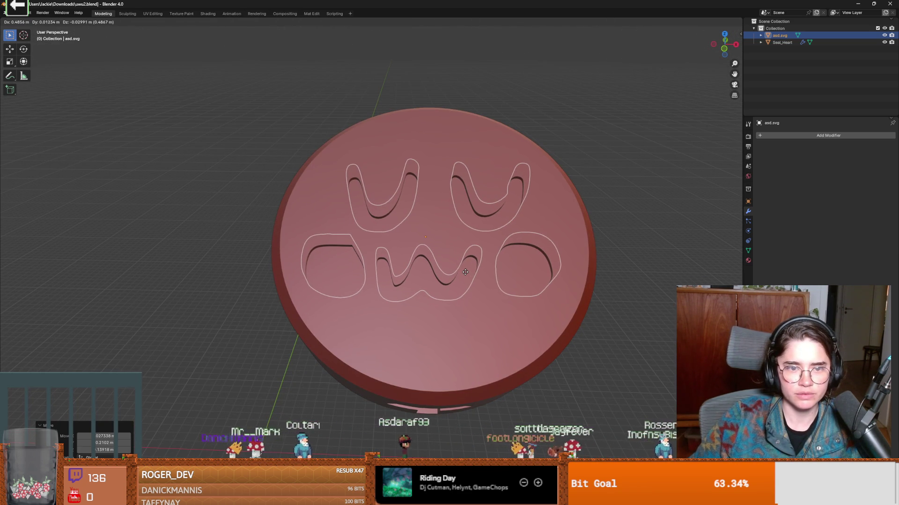
{"action": "left_click", "coordinate": [465, 275]}
{"action": "left_click", "coordinate": [664, 216]}
{"action": "scroll", "coordinate": [665, 216], "scroll_direction": "up", "scroll_amount": 3}
{"action": "mouse_move", "coordinate": [665, 216]}
{"action": "middle_mouse_down"}
{"action": "mouse_move", "coordinate": [454, 216]}
{"action": "mouse_move", "coordinate": [455, 190]}
{"action": "mouse_move", "coordinate": [389, 269]}
{"action": "mouse_move", "coordinate": [470, 289]}
{"action": "mouse_move", "coordinate": [464, 272]}
{"action": "mouse_move", "coordinate": [464, 375]}
{"action": "mouse_move", "coordinate": [475, 357]}
{"action": "mouse_move", "coordinate": [450, 351]}
{"action": "mouse_move", "coordinate": [419, 365]}
{"action": "mouse_move", "coordinate": [411, 381]}
{"action": "mouse_move", "coordinate": [467, 364]}
{"action": "mouse_move", "coordinate": [345, 345]}
{"action": "mouse_move", "coordinate": [360, 381]}
{"action": "middle_mouse_up"}
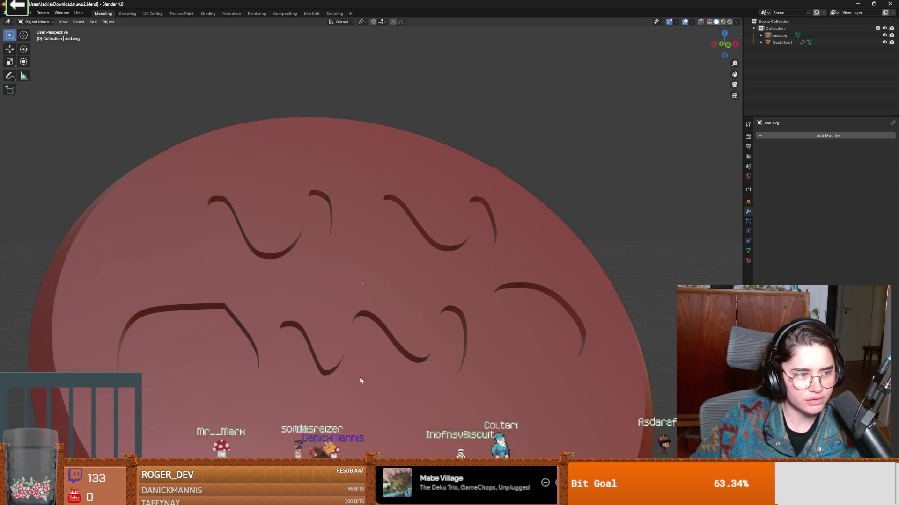
{"action": "middle_click_drag", "start_coordinate": [333, 351], "coordinate": [405, 315]}
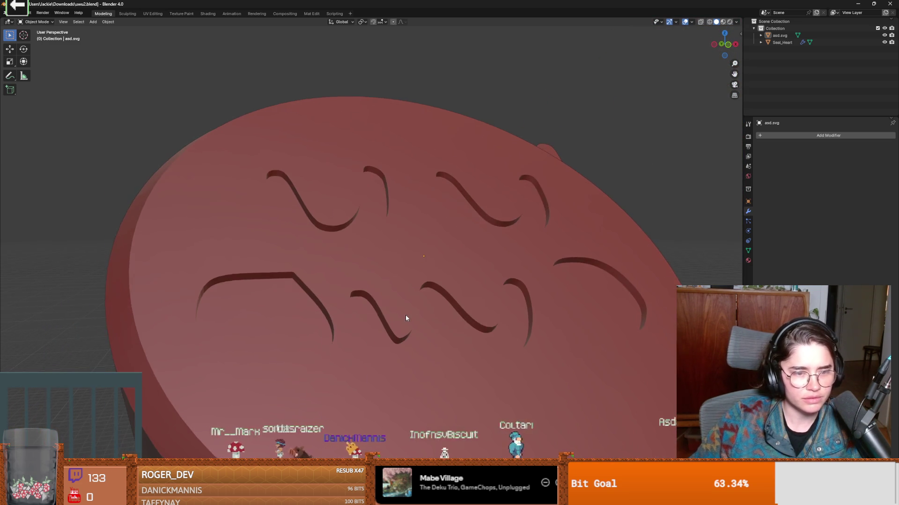
Step: Add a Bevel modifier to asd.svg, undoing an accidental Mesh Cache modifier
{"action": "left_click", "coordinate": [780, 36]}
{"action": "left_click", "coordinate": [774, 137]}
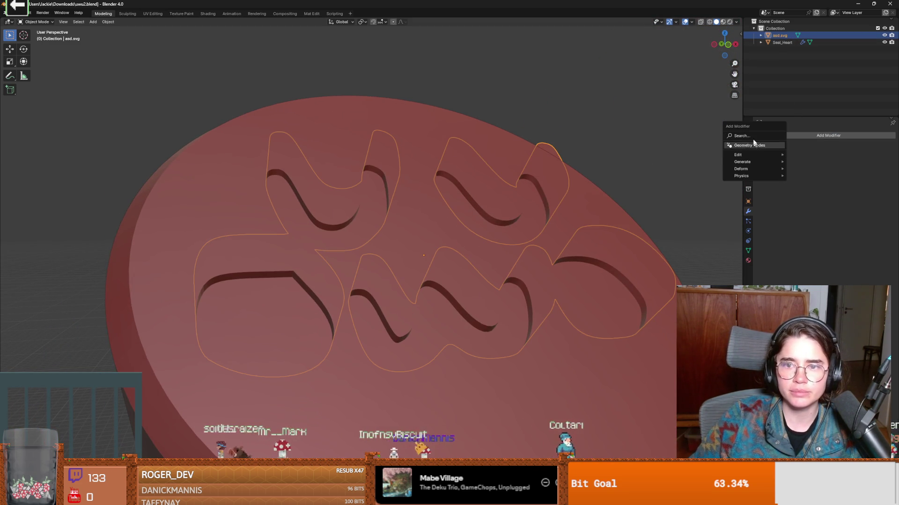
{"action": "mouse_move", "coordinate": [777, 158]}
{"action": "left_click", "coordinate": [805, 161]}
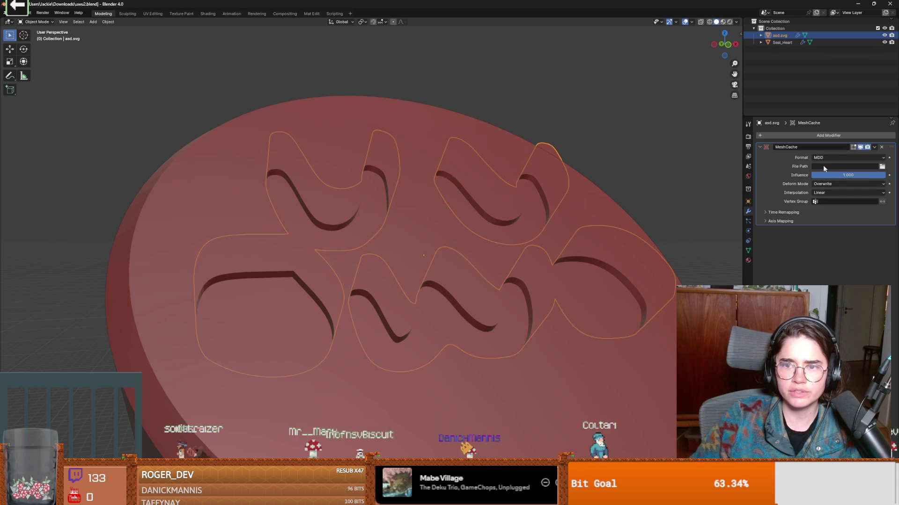
{"action": "key", "text": "ctrl+z"}
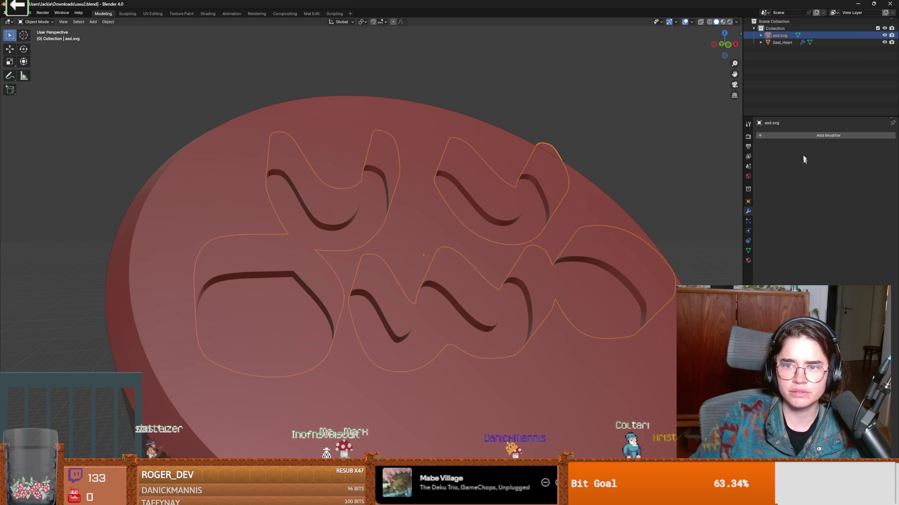
{"action": "left_click", "coordinate": [786, 136]}
{"action": "mouse_move", "coordinate": [786, 135]}
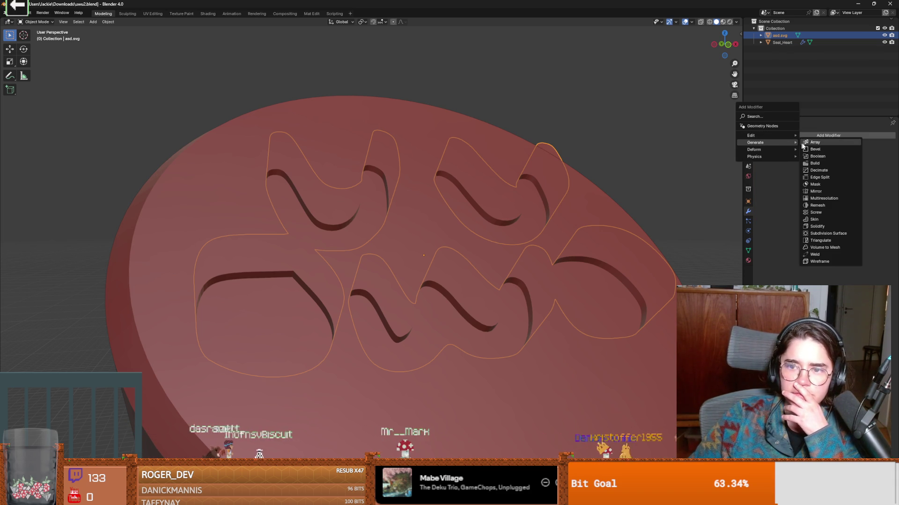
{"action": "left_click", "coordinate": [810, 150]}
Step: Raise the bevel segments to 3, inspect the rounded letters, then lower segments to 1
{"action": "mouse_move", "coordinate": [588, 255]}
{"action": "middle_mouse_down"}
{"action": "mouse_move", "coordinate": [543, 240]}
{"action": "mouse_move", "coordinate": [541, 219]}
{"action": "mouse_move", "coordinate": [552, 240]}
{"action": "mouse_move", "coordinate": [518, 249]}
{"action": "mouse_move", "coordinate": [557, 263]}
{"action": "middle_mouse_up"}
{"action": "mouse_move", "coordinate": [663, 180]}
{"action": "middle_mouse_down"}
{"action": "mouse_move", "coordinate": [598, 167]}
{"action": "mouse_move", "coordinate": [612, 184]}
{"action": "mouse_move", "coordinate": [649, 191]}
{"action": "mouse_move", "coordinate": [661, 182]}
{"action": "middle_mouse_up"}
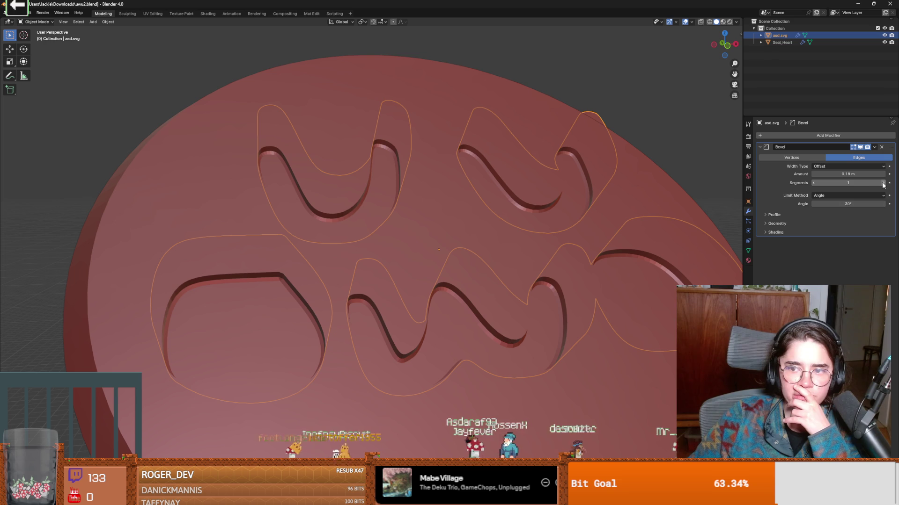
{"action": "left_click", "coordinate": [883, 183]}
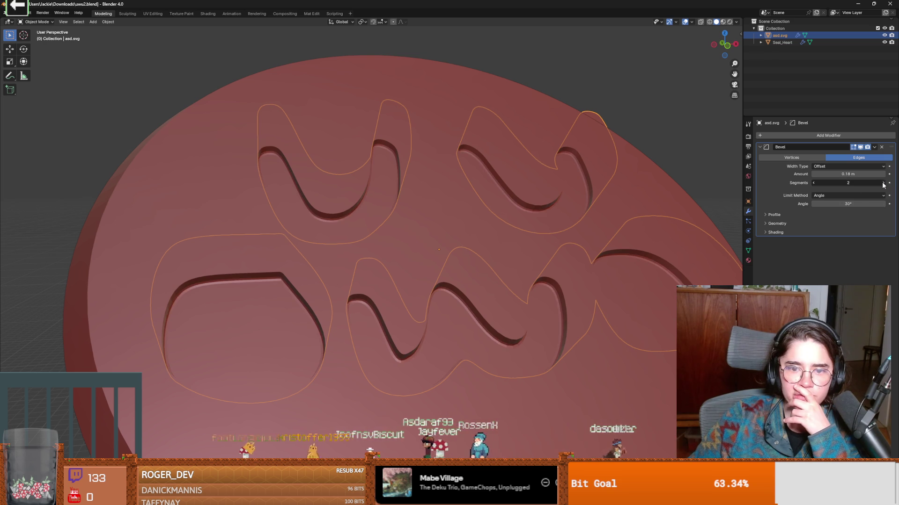
{"action": "left_click", "coordinate": [883, 183]}
{"action": "mouse_move", "coordinate": [611, 267]}
{"action": "middle_mouse_down"}
{"action": "mouse_move", "coordinate": [580, 240]}
{"action": "mouse_move", "coordinate": [563, 243]}
{"action": "mouse_move", "coordinate": [569, 252]}
{"action": "mouse_move", "coordinate": [599, 254]}
{"action": "mouse_move", "coordinate": [600, 242]}
{"action": "mouse_move", "coordinate": [577, 235]}
{"action": "mouse_move", "coordinate": [539, 257]}
{"action": "middle_mouse_up"}
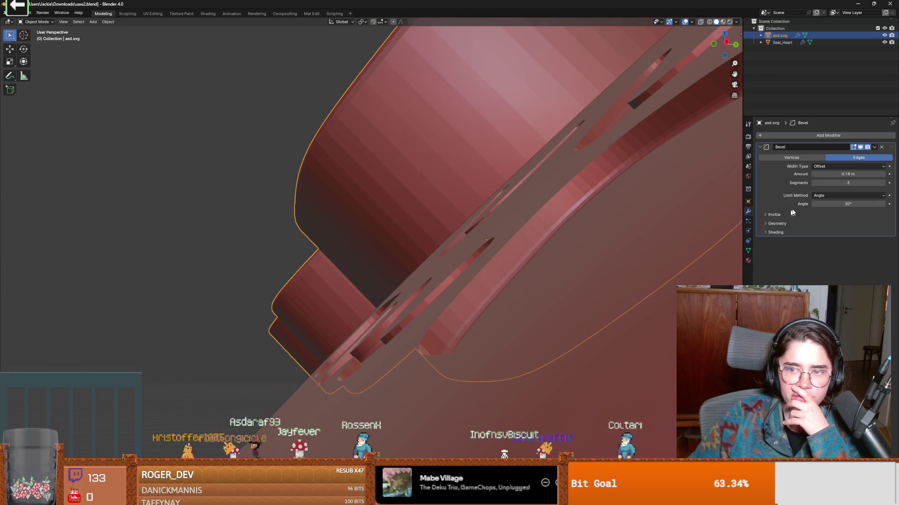
{"action": "left_click", "coordinate": [814, 183]}
Step: Orbit and zoom around the disc to inspect the single-segment bevelled uwu recesses
{"action": "mouse_move", "coordinate": [525, 234]}
{"action": "middle_mouse_down"}
{"action": "mouse_move", "coordinate": [515, 237]}
{"action": "mouse_move", "coordinate": [531, 241]}
{"action": "mouse_move", "coordinate": [582, 206]}
{"action": "mouse_move", "coordinate": [576, 251]}
{"action": "mouse_move", "coordinate": [563, 215]}
{"action": "mouse_move", "coordinate": [461, 315]}
{"action": "mouse_move", "coordinate": [482, 316]}
{"action": "middle_mouse_up"}
{"action": "scroll", "coordinate": [571, 233], "scroll_direction": "down", "scroll_amount": 3}
{"action": "scroll", "coordinate": [462, 315], "scroll_direction": "up", "scroll_amount": 3}
{"action": "mouse_move", "coordinate": [501, 304]}
{"action": "middle_mouse_down"}
{"action": "mouse_move", "coordinate": [478, 301]}
{"action": "mouse_move", "coordinate": [501, 337]}
{"action": "mouse_move", "coordinate": [583, 310]}
{"action": "mouse_move", "coordinate": [531, 335]}
{"action": "middle_mouse_up"}
{"action": "scroll", "coordinate": [508, 335], "scroll_direction": "down", "scroll_amount": 5}
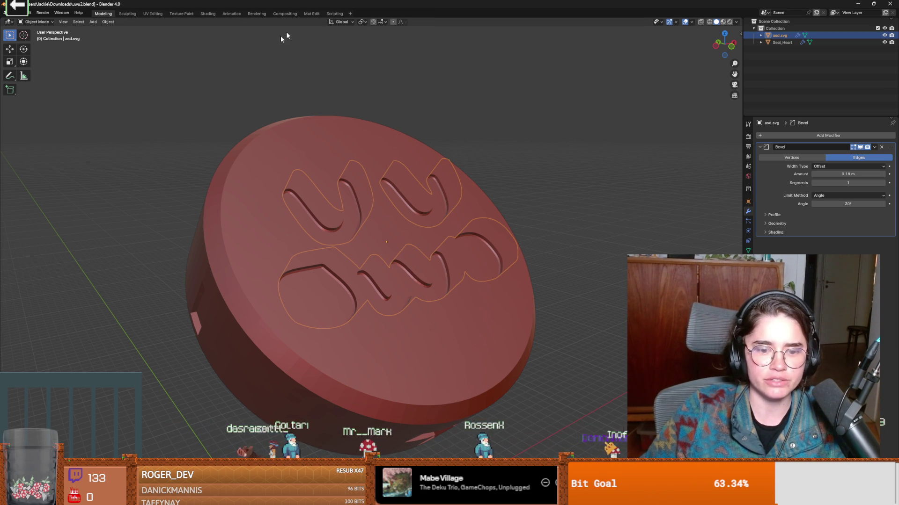
Step: Start an STL export and browse to the Documents > bambu folder
{"action": "left_click", "coordinate": [18, 16]}
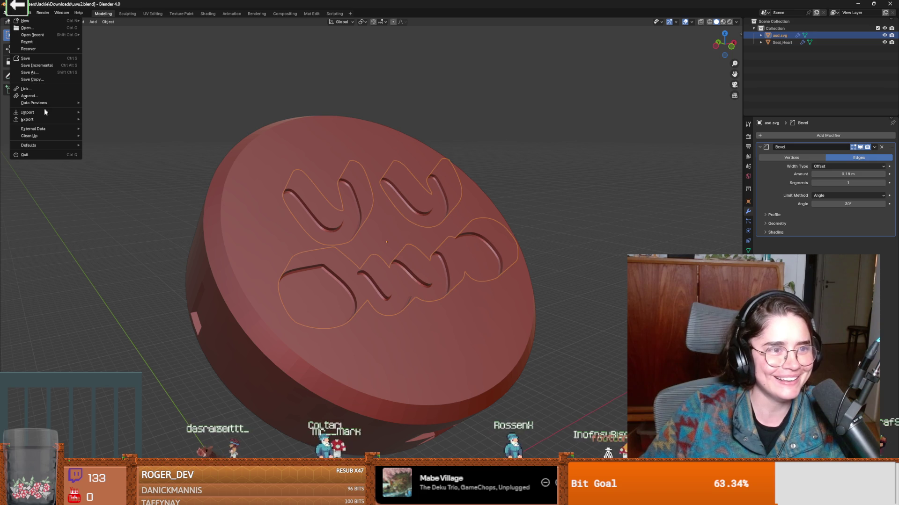
{"action": "mouse_move", "coordinate": [47, 120]}
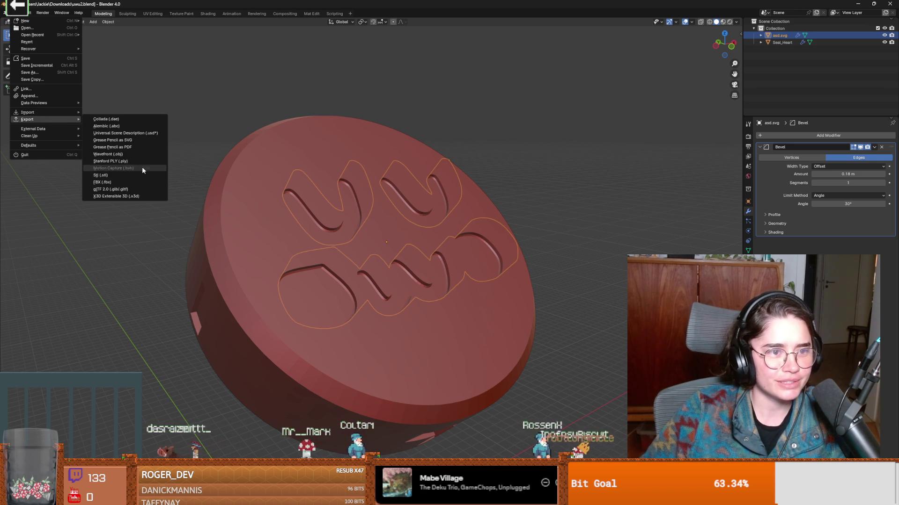
{"action": "left_click", "coordinate": [116, 176]}
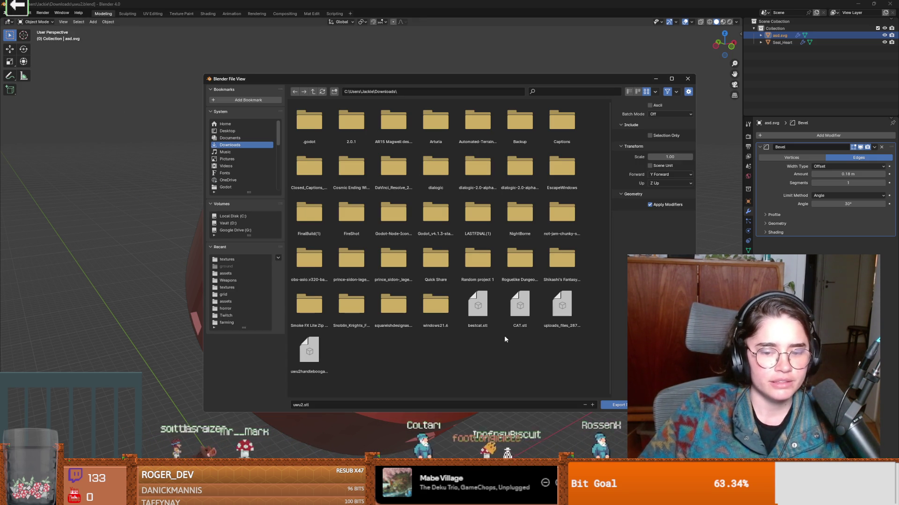
{"action": "left_click", "coordinate": [235, 138]}
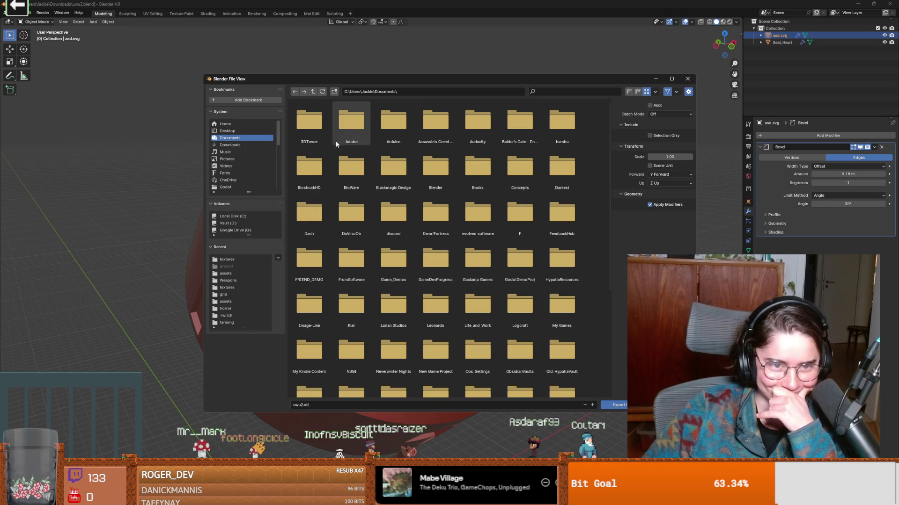
{"action": "double_click", "coordinate": [562, 121]}
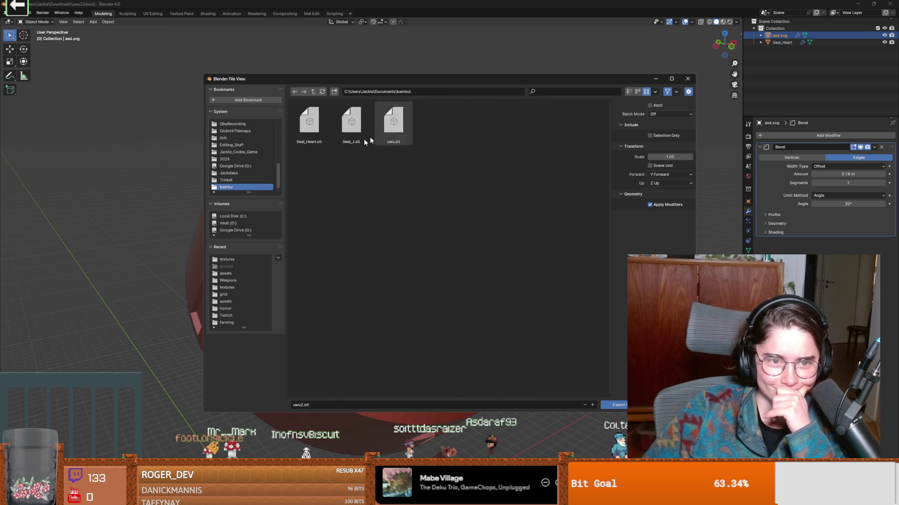
Step: Enter a new STL file name, close the export dialog, and add Seal_Heart to the selection
{"action": "type", "text": "rossen_"}
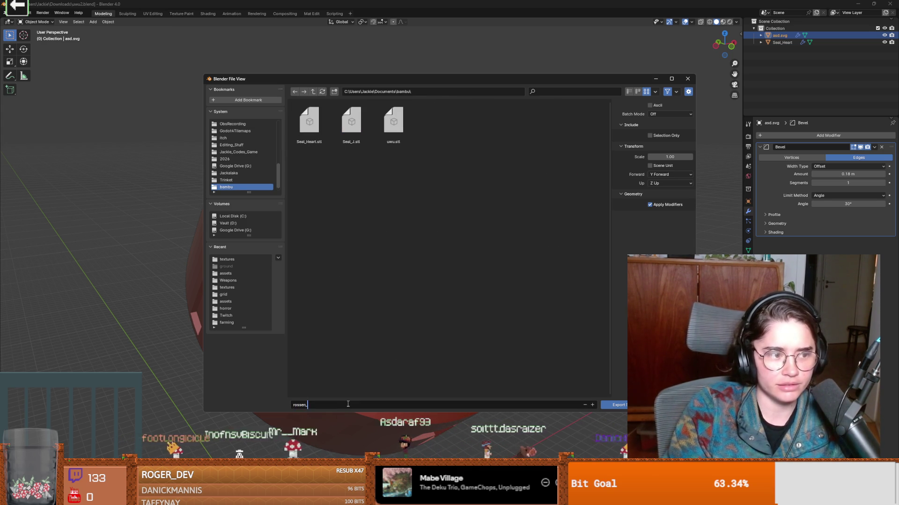
{"action": "type", "text": "uwu.stl"}
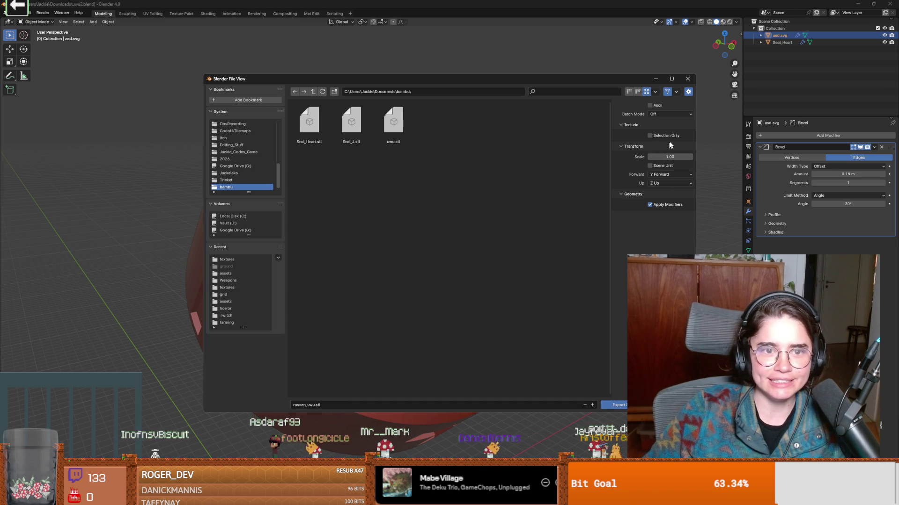
{"action": "mouse_move", "coordinate": [581, 80]}
{"action": "left_mouse_down"}
{"action": "mouse_move", "coordinate": [392, 138]}
{"action": "mouse_move", "coordinate": [542, 245]}
{"action": "mouse_move", "coordinate": [541, 218]}
{"action": "left_mouse_up"}
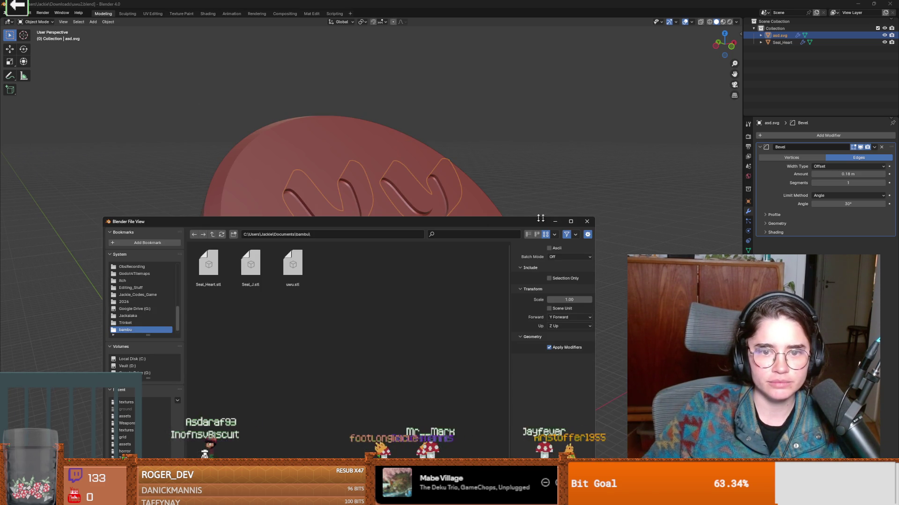
{"action": "left_click", "coordinate": [589, 223]}
{"action": "left_click", "coordinate": [781, 42], "text": "shift"}
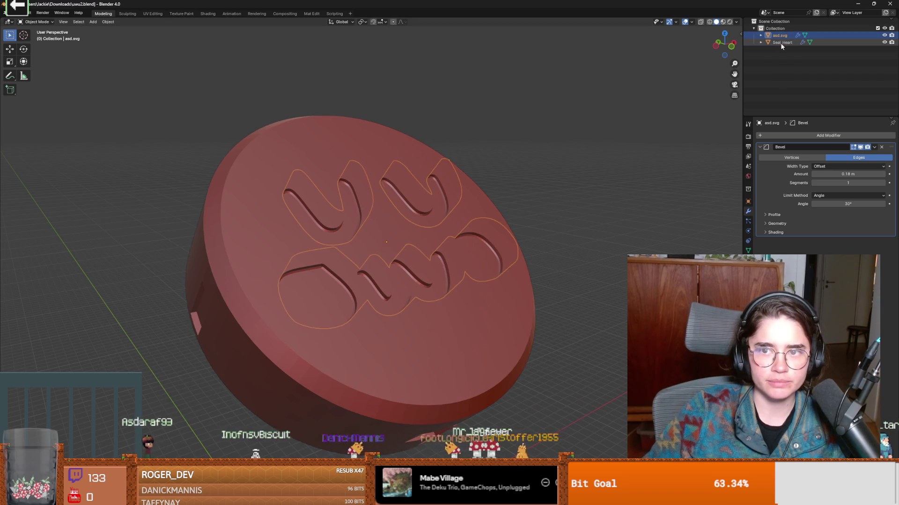
Step: Export the disc and lettering as a renamed STL in the bambu folder, then switch to Bambu Studio
{"action": "left_click", "coordinate": [20, 15]}
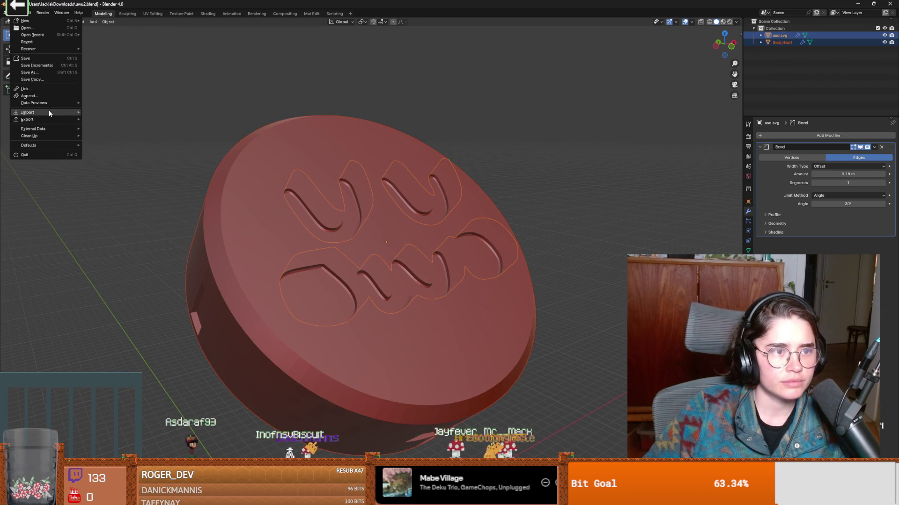
{"action": "mouse_move", "coordinate": [48, 114]}
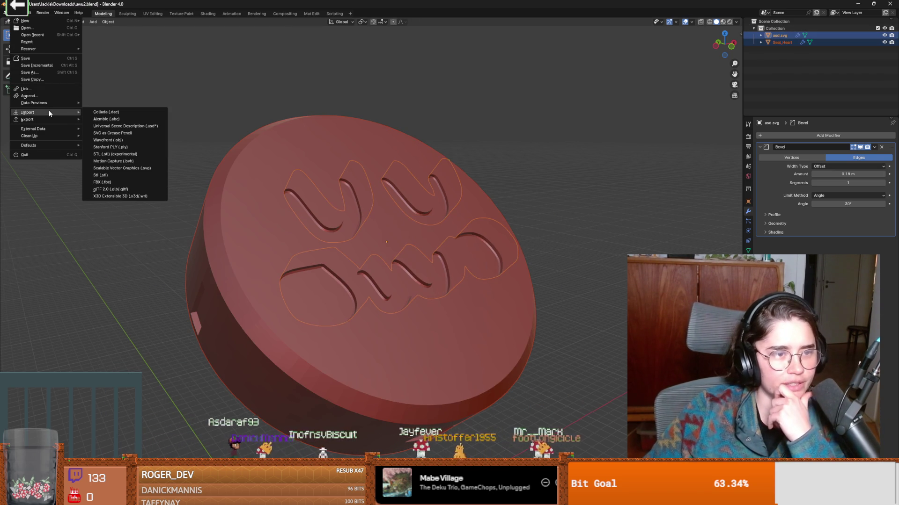
{"action": "left_click", "coordinate": [120, 175]}
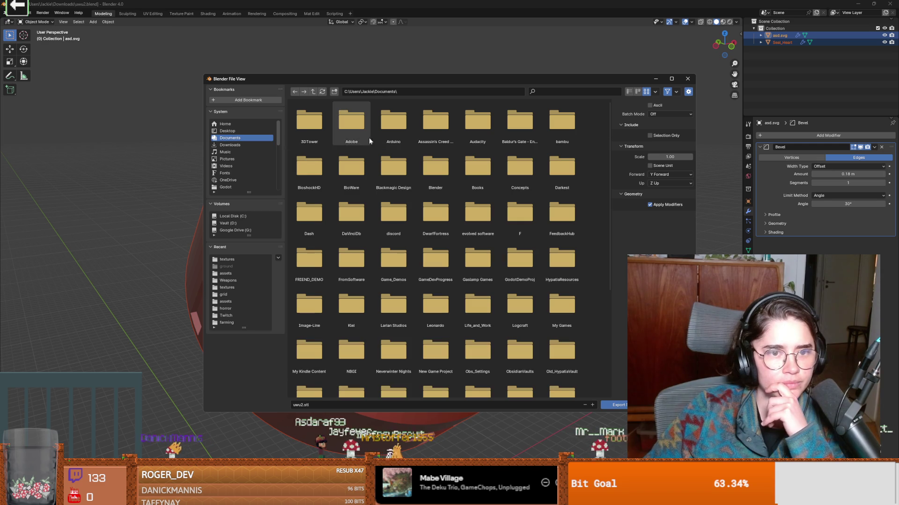
{"action": "double_click", "coordinate": [563, 126]}
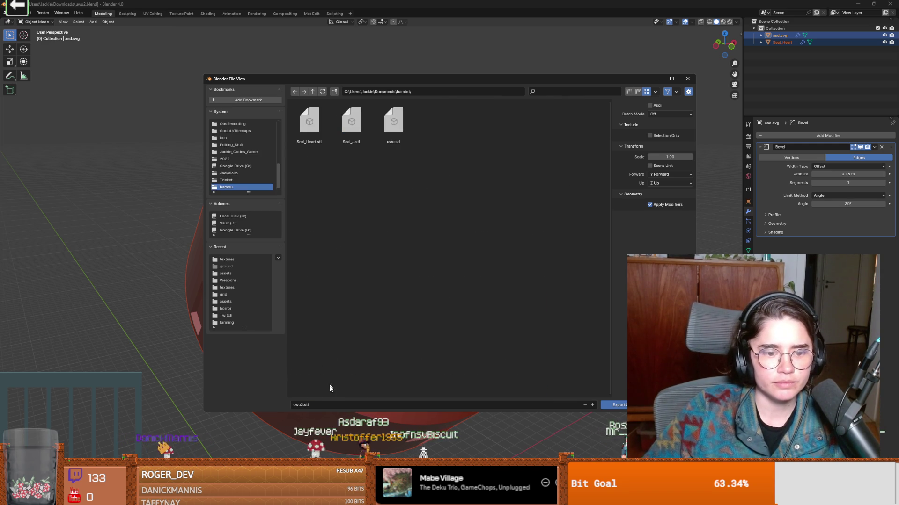
{"action": "type", "text": "rossen_uru"}
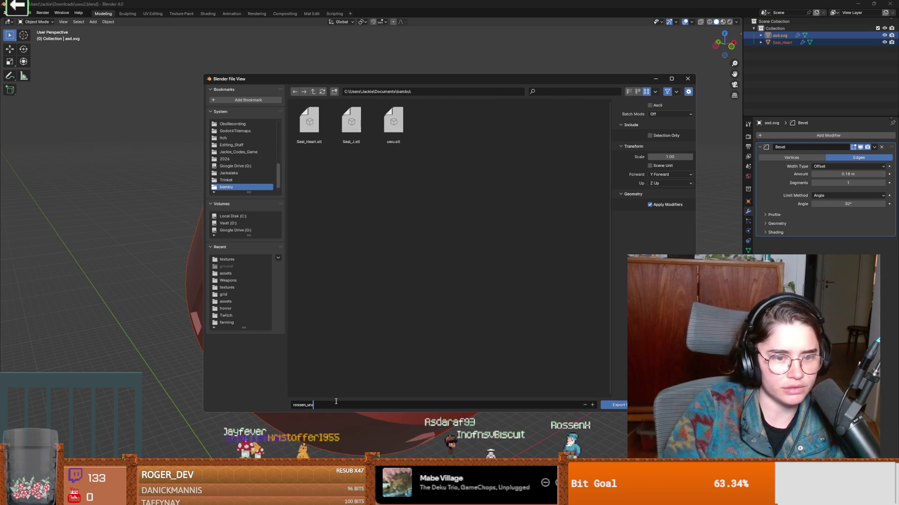
{"action": "key", "text": "Return"}
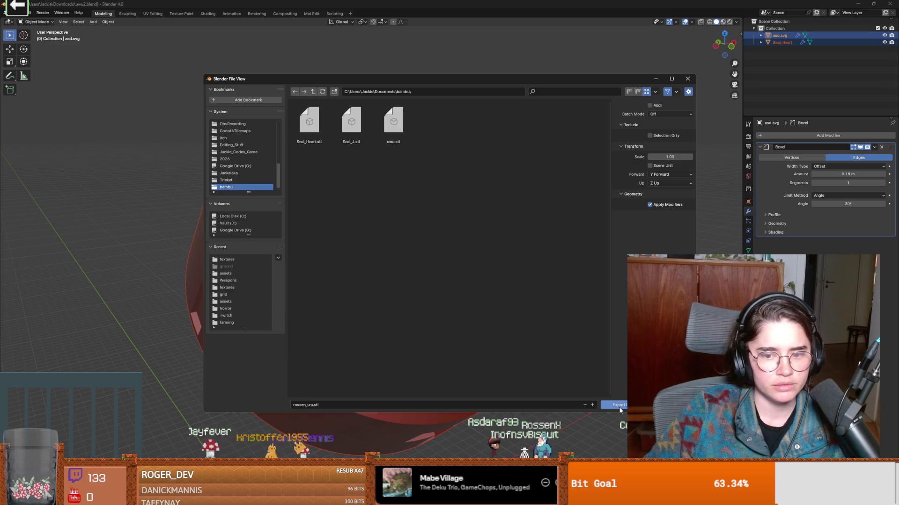
{"action": "left_click", "coordinate": [618, 407]}
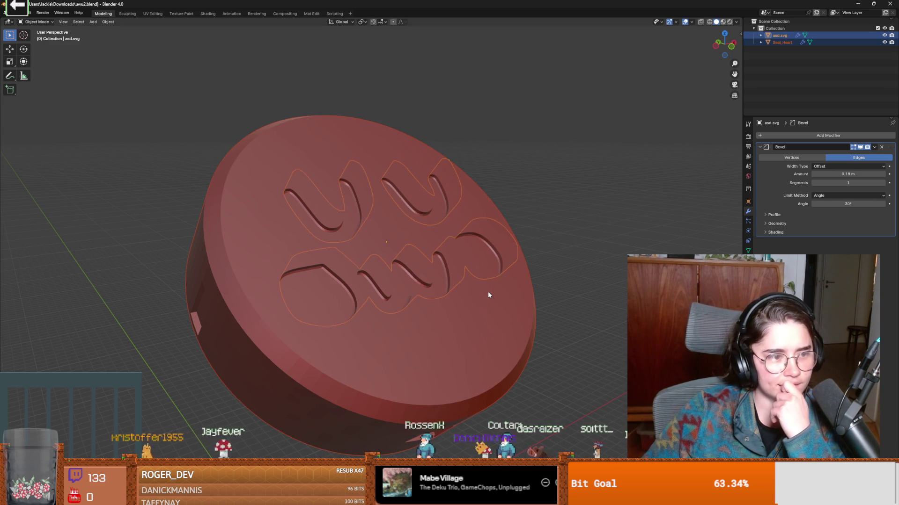
{"action": "mouse_move", "coordinate": [488, 292]}
{"action": "middle_mouse_down"}
{"action": "mouse_move", "coordinate": [468, 309]}
{"action": "mouse_move", "coordinate": [467, 287]}
{"action": "mouse_move", "coordinate": [481, 290]}
{"action": "mouse_move", "coordinate": [417, 299]}
{"action": "middle_mouse_up"}
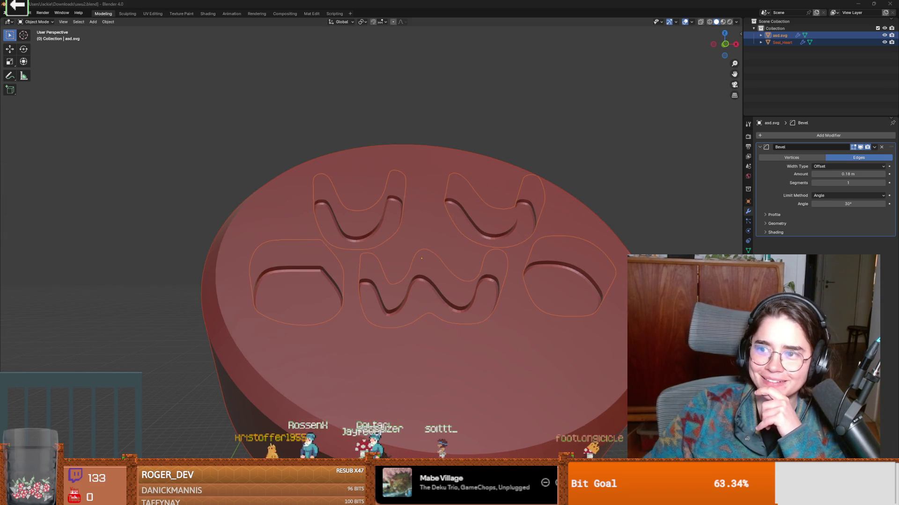
{"action": "key", "text": "alt+Tab"}
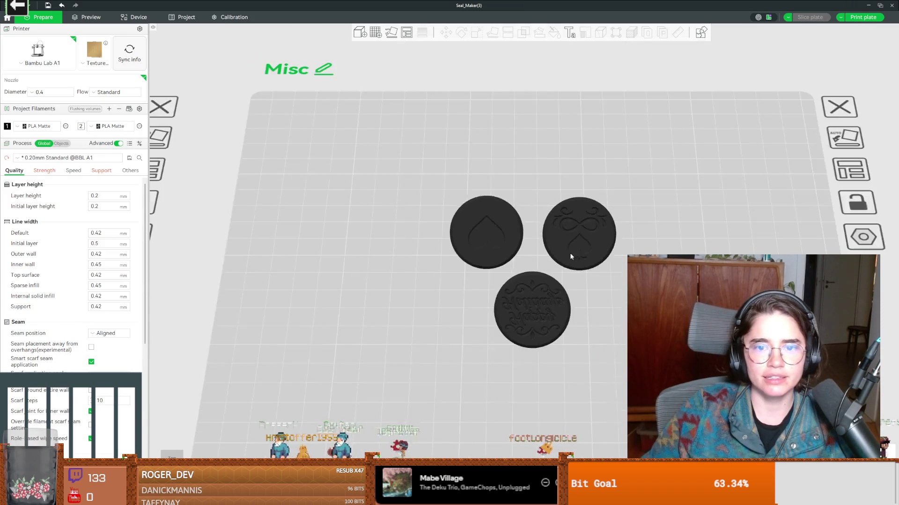
Step: Inspect the Seal_Maker plates, toggling printer settings and selecting two seals on the Seal Holder plate
{"action": "scroll", "coordinate": [570, 254], "scroll_direction": "down", "scroll_amount": 10}
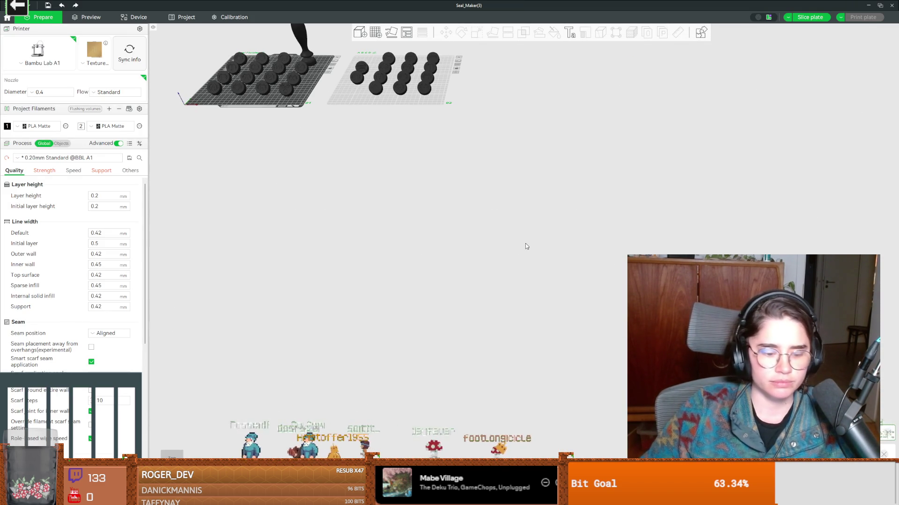
{"action": "scroll", "coordinate": [525, 246], "scroll_direction": "down", "scroll_amount": 1}
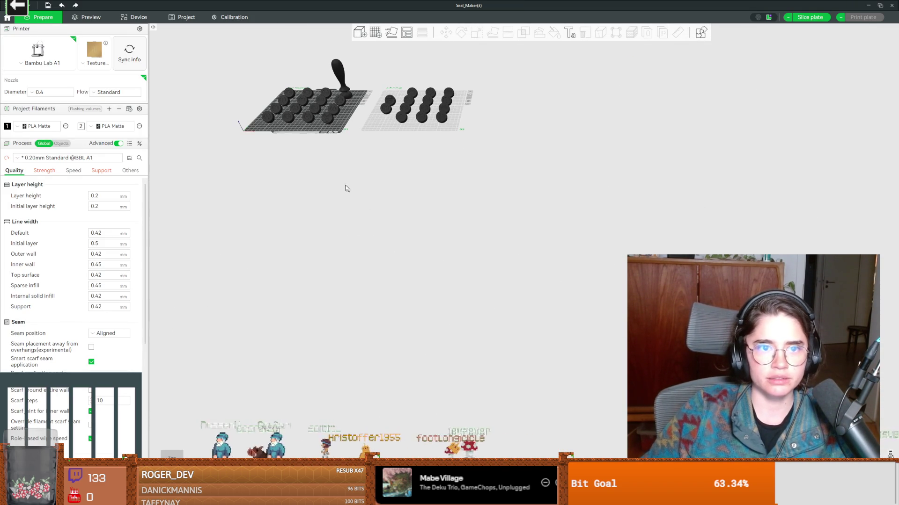
{"action": "scroll", "coordinate": [522, 326], "scroll_direction": "up", "scroll_amount": 5}
{"action": "mouse_move", "coordinate": [522, 325]}
{"action": "left_mouse_down"}
{"action": "mouse_move", "coordinate": [462, 270]}
{"action": "mouse_move", "coordinate": [468, 234]}
{"action": "mouse_move", "coordinate": [478, 300]}
{"action": "left_mouse_up"}
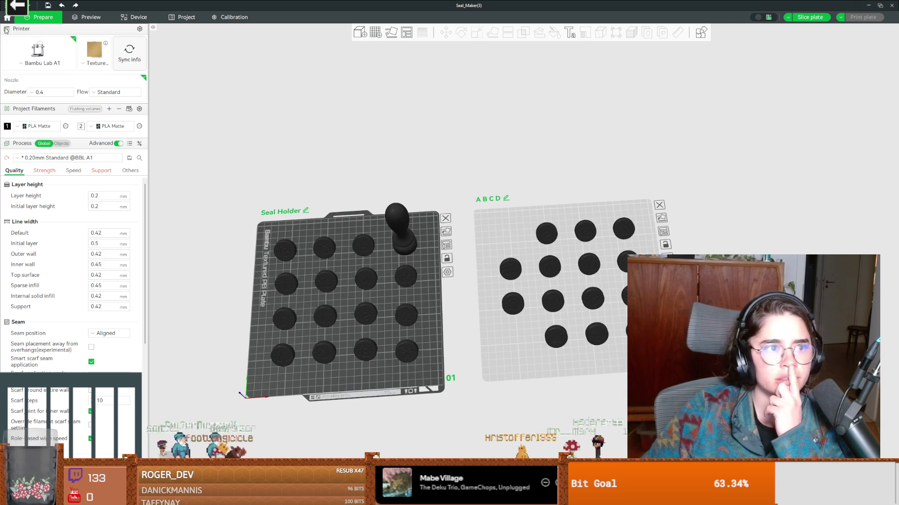
{"action": "left_click", "coordinate": [26, 31]}
{"action": "left_click", "coordinate": [27, 31]}
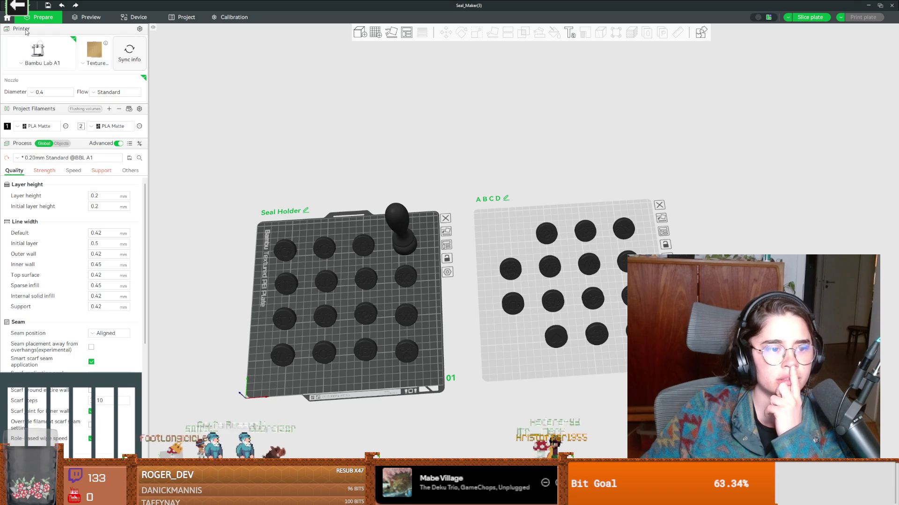
{"action": "left_click", "coordinate": [290, 247]}
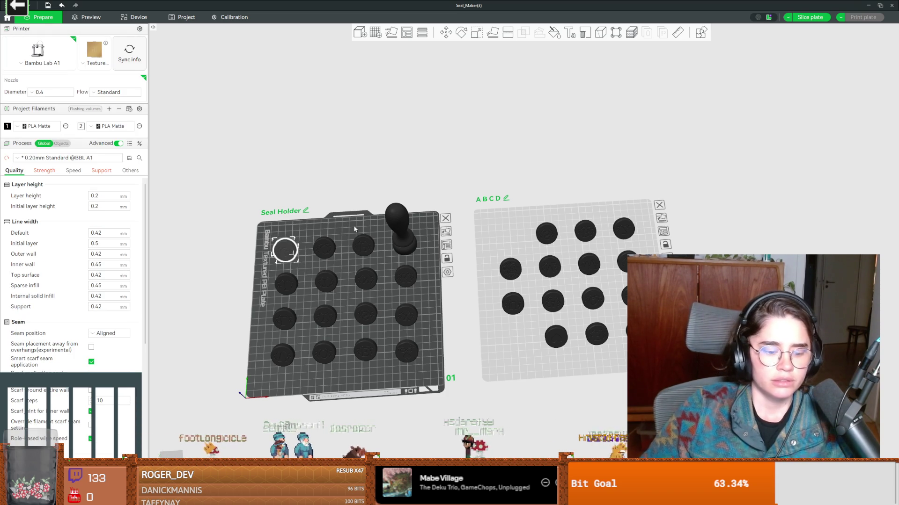
{"action": "left_click", "coordinate": [284, 319]}
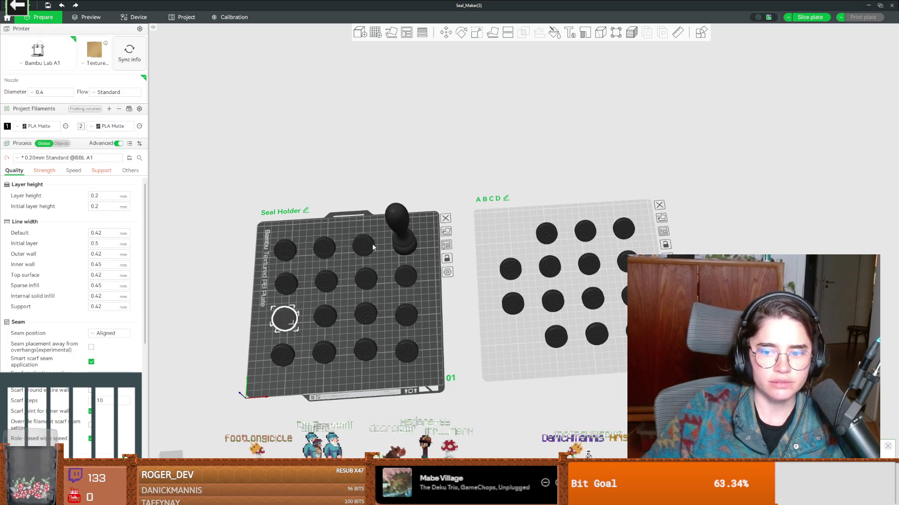
{"action": "mouse_move", "coordinate": [601, 347]}
{"action": "left_mouse_down"}
{"action": "mouse_move", "coordinate": [562, 305]}
{"action": "mouse_move", "coordinate": [374, 164]}
{"action": "mouse_move", "coordinate": [281, 210]}
{"action": "mouse_move", "coordinate": [187, 99]}
{"action": "left_mouse_up"}
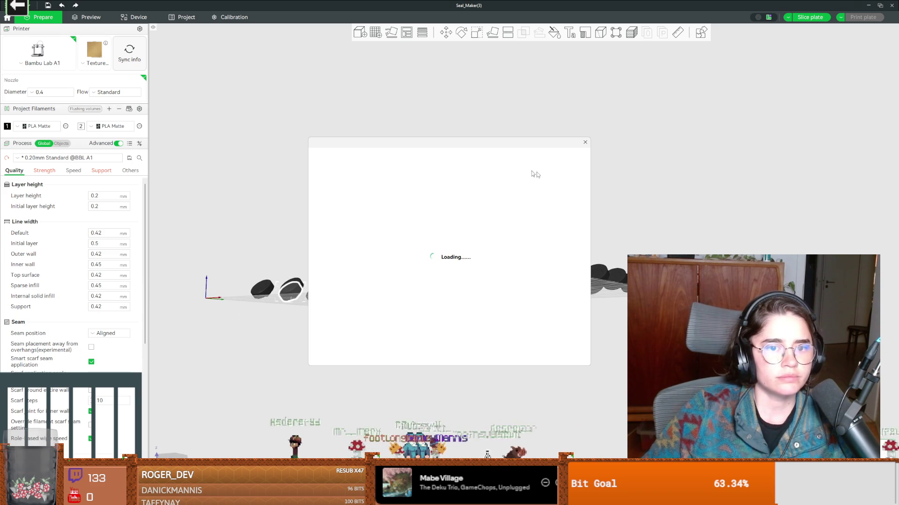
Step: Dismiss the loading window and create a new project without saving Seal_Maker changes
{"action": "left_click", "coordinate": [585, 142]}
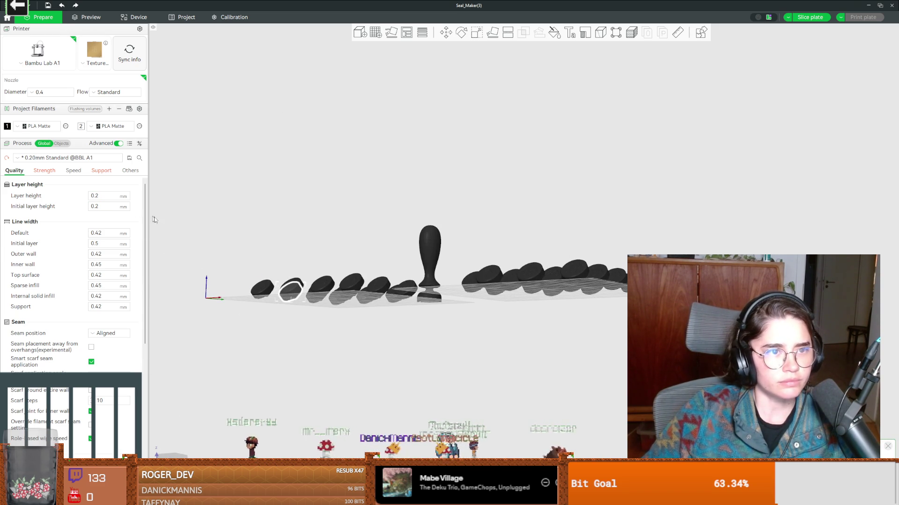
{"action": "left_click", "coordinate": [7, 4]}
{"action": "left_click", "coordinate": [29, 17]}
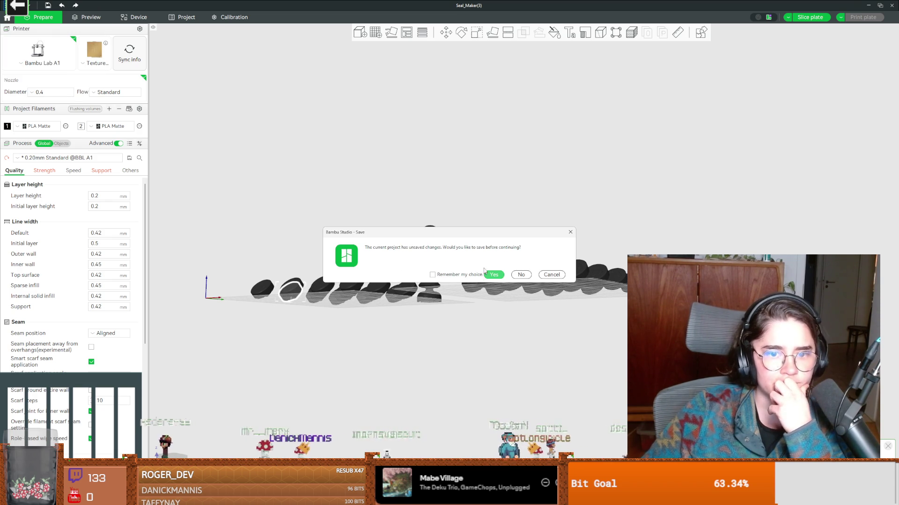
{"action": "left_click", "coordinate": [522, 275]}
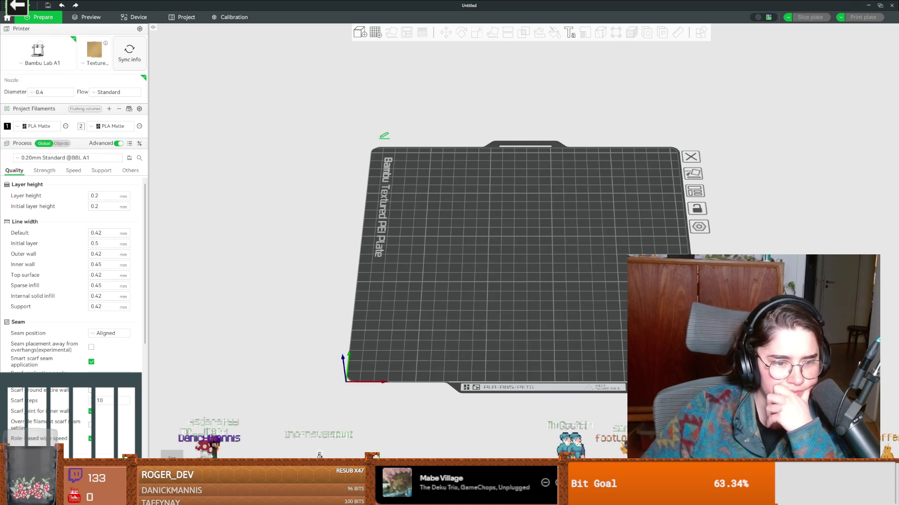
Step: Drag the exported uwu seal STL onto the textured PEI build plate
{"action": "mouse_move", "coordinate": [280, 441]}
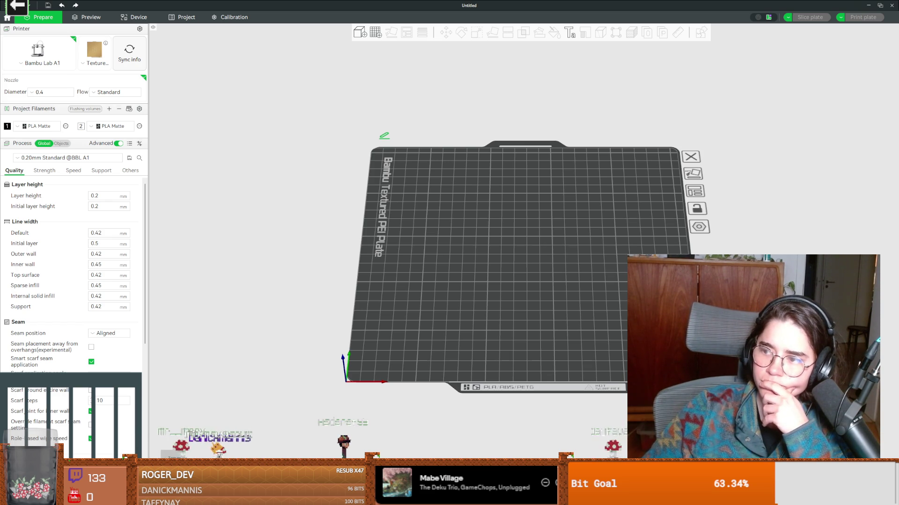
{"action": "mouse_move", "coordinate": [781, 229]}
{"action": "left_mouse_down"}
{"action": "mouse_move", "coordinate": [542, 256]}
{"action": "mouse_move", "coordinate": [625, 226]}
{"action": "mouse_move", "coordinate": [608, 224]}
{"action": "mouse_move", "coordinate": [624, 209]}
{"action": "mouse_move", "coordinate": [624, 224]}
{"action": "left_mouse_up"}
{"action": "scroll", "coordinate": [542, 256], "scroll_direction": "up", "scroll_amount": 3}
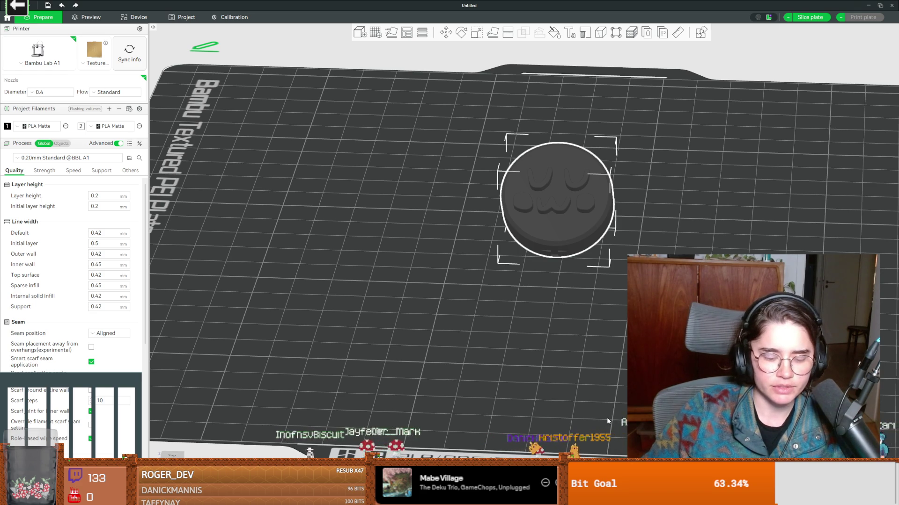
Step: Launch Blender from Windows search by typing 'ble'
{"action": "key", "text": "super"}
{"action": "type", "text": "ble"}
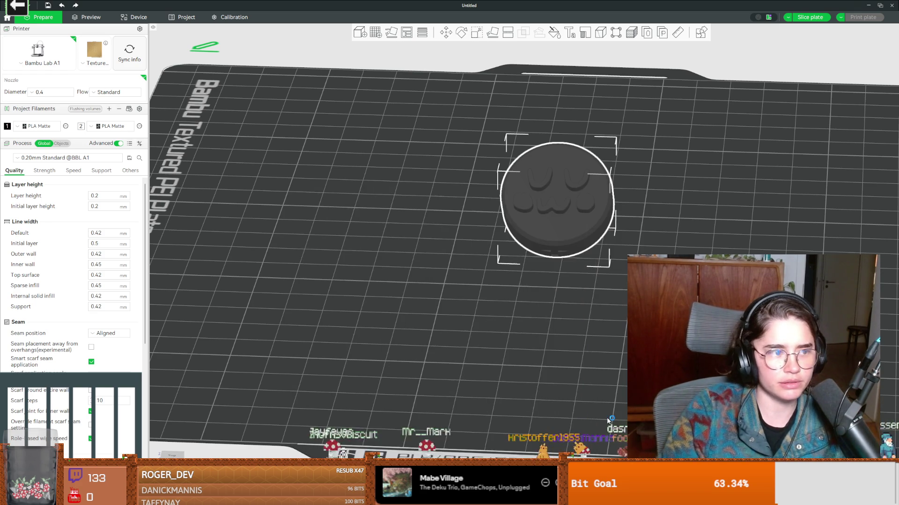
{"action": "key", "text": "Return"}
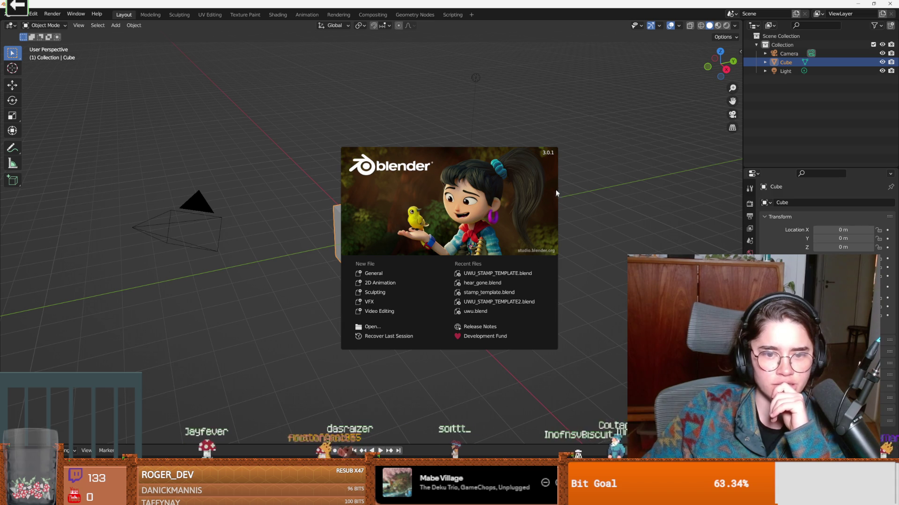
Step: Dismiss the Blender 3.0.1 splash screen and delete the default cube
{"action": "left_click", "coordinate": [537, 207]}
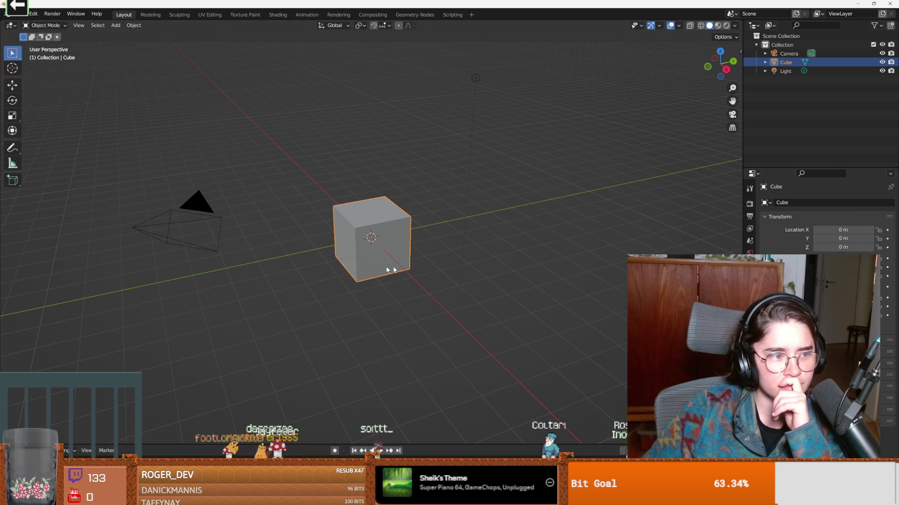
{"action": "key", "text": "Delete"}
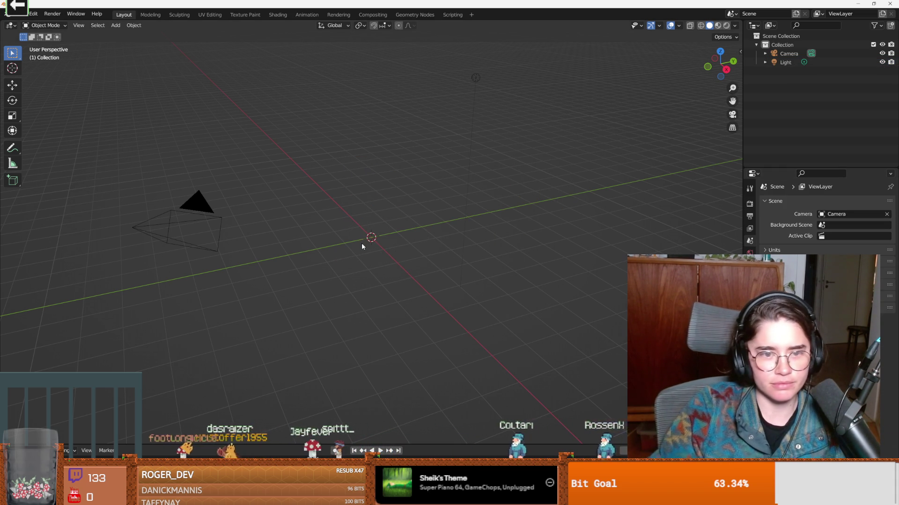